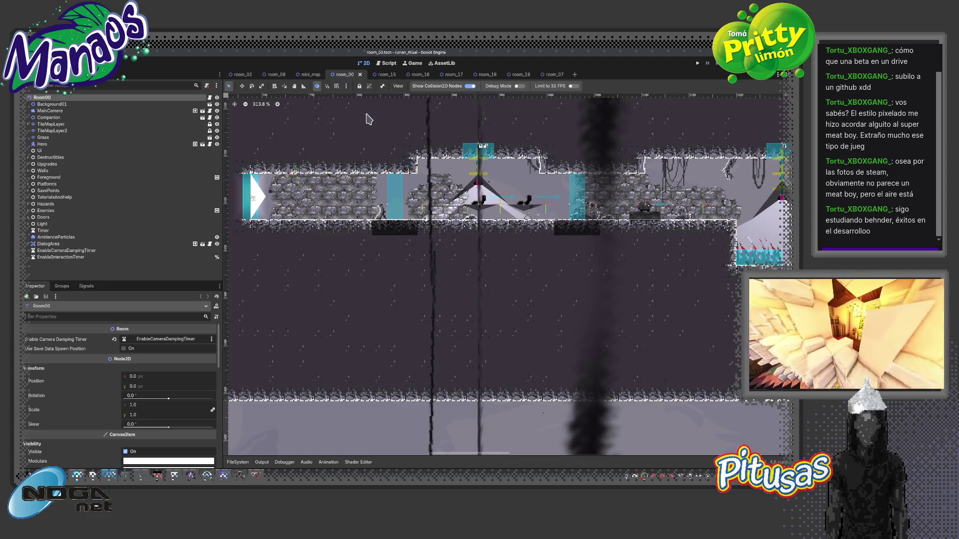
Open the room_13 scene with Quick Open and pan to the area to edit.
key(ctrl+shift+o)
key(Return)
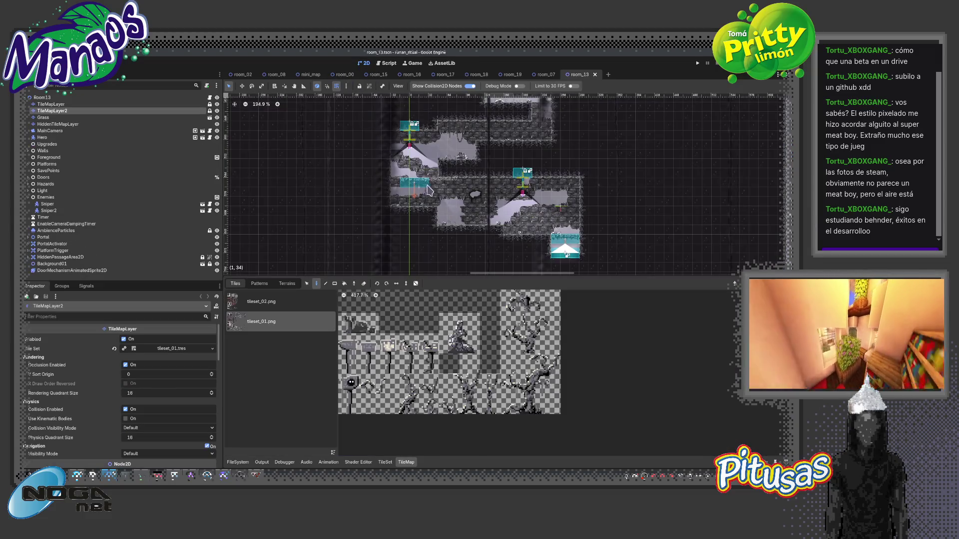
scroll(429, 190, down, 2)
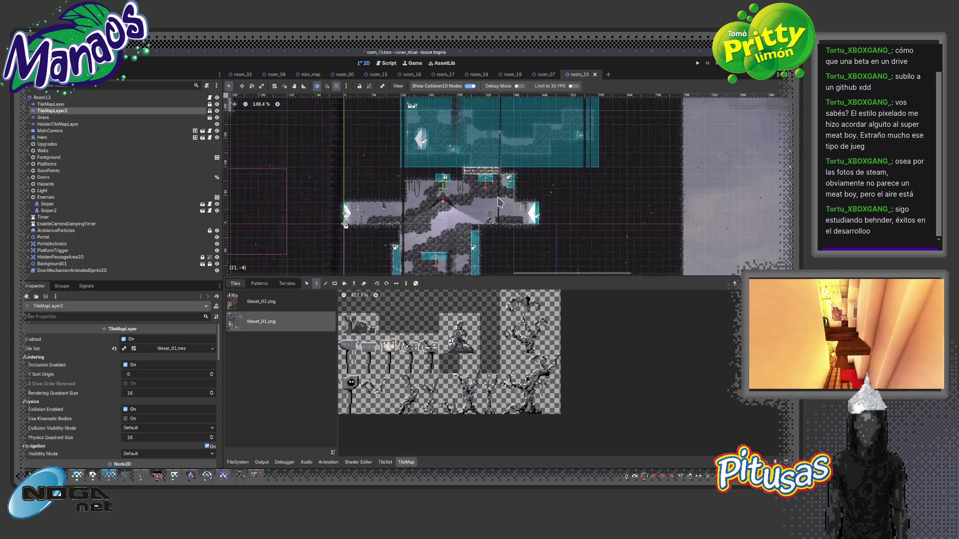
scroll(499, 202, up, 5)
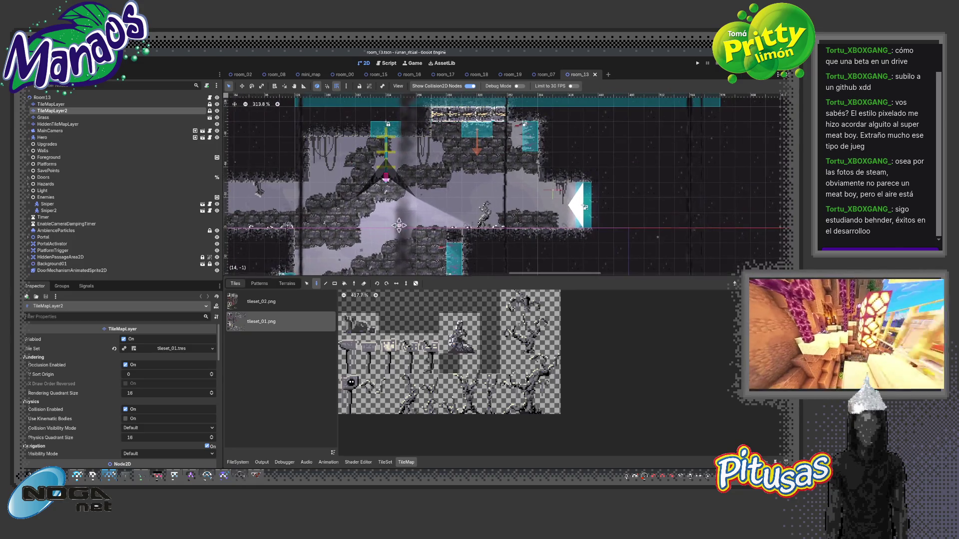
mouse_move(260, 198)
mouse_down()
mouse_move(374, 163)
mouse_move(350, 225)
mouse_move(399, 259)
mouse_move(414, 289)
mouse_up()
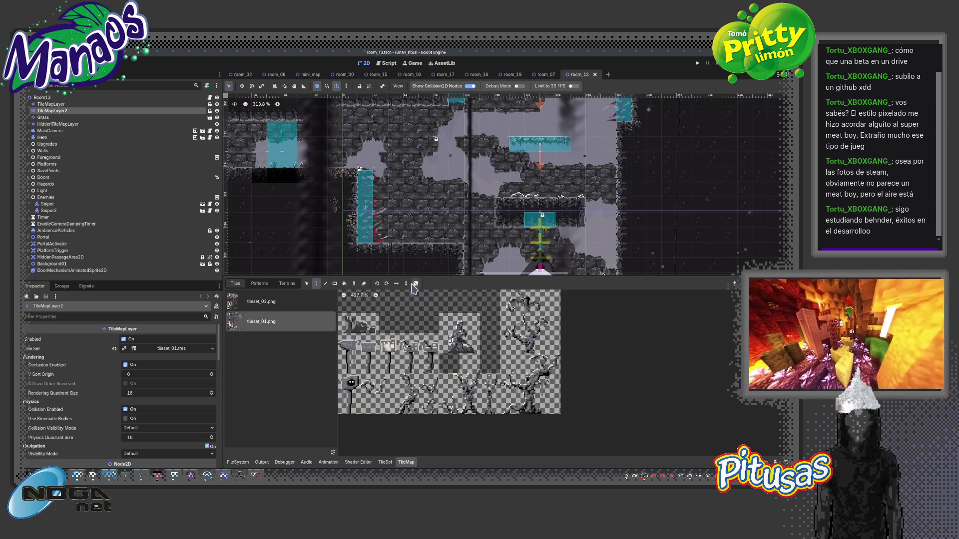
Paint a 2x2 block of stone tiles into TileMapLayer2 and save room_13.
drag(449, 345, 470, 323)
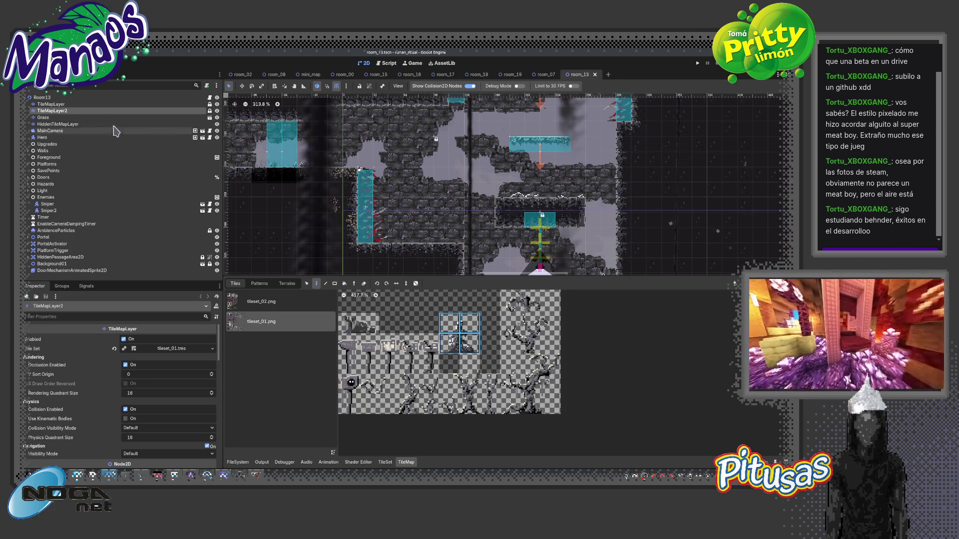
click(420, 227)
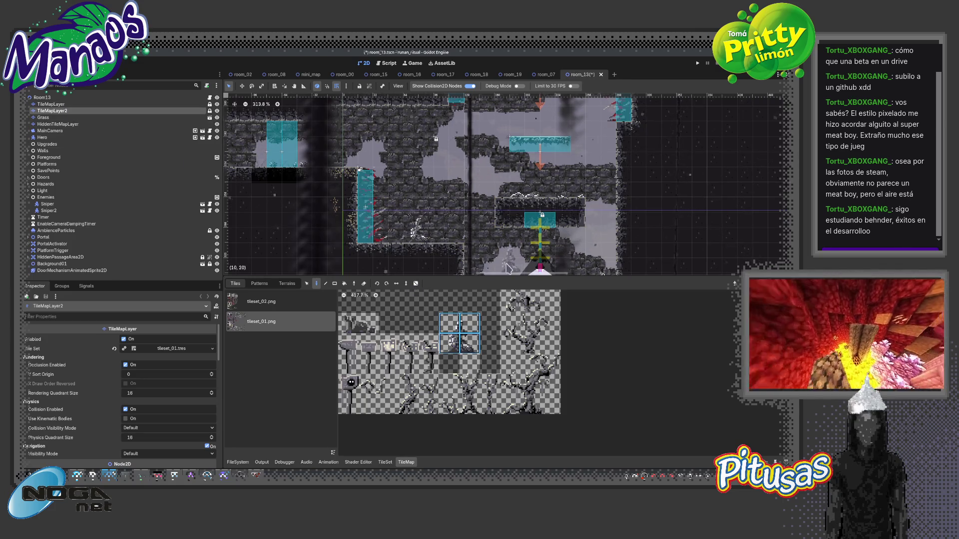
scroll(460, 340, down, 3)
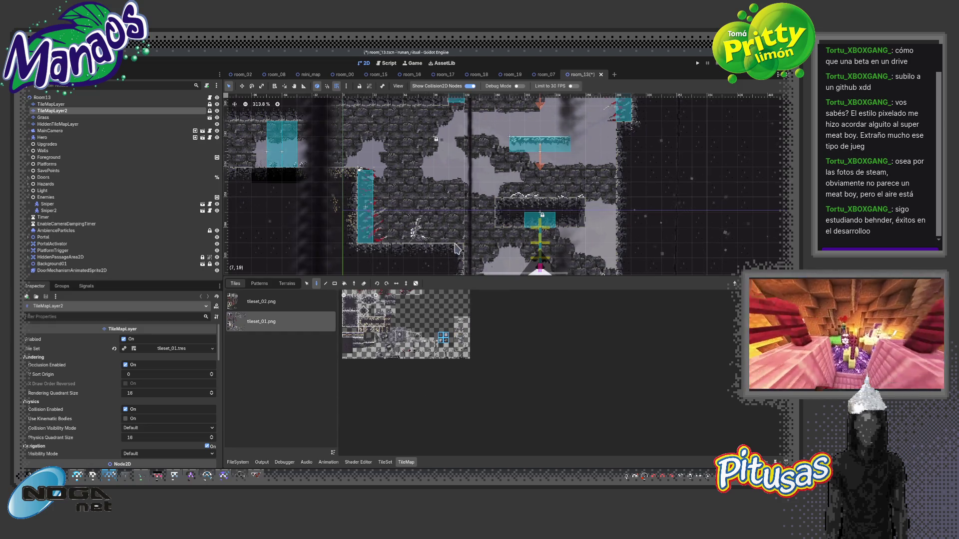
key(ctrl+s)
scroll(456, 248, down, 5)
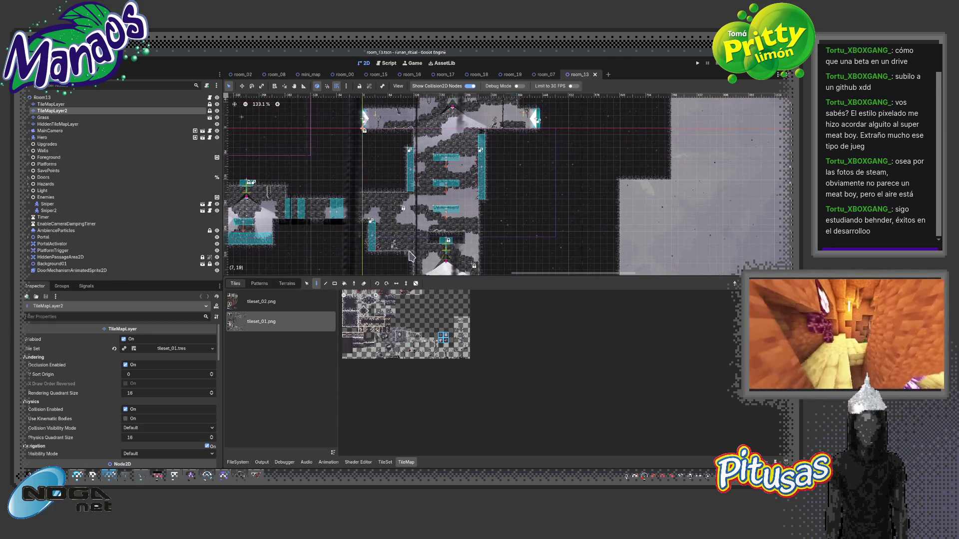
Switch tile editing to the TileMapLayer layer.
key(Up)
scroll(458, 265, up, 4)
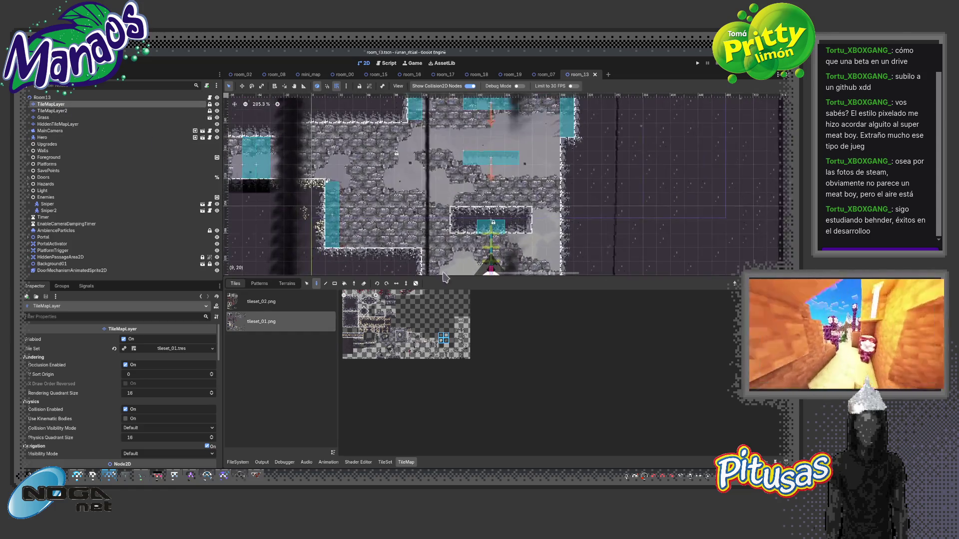
scroll(444, 274, up, 1)
Paint Wall terrain across the lower-left gray area of TileMapLayer and save room_13.
click(286, 283)
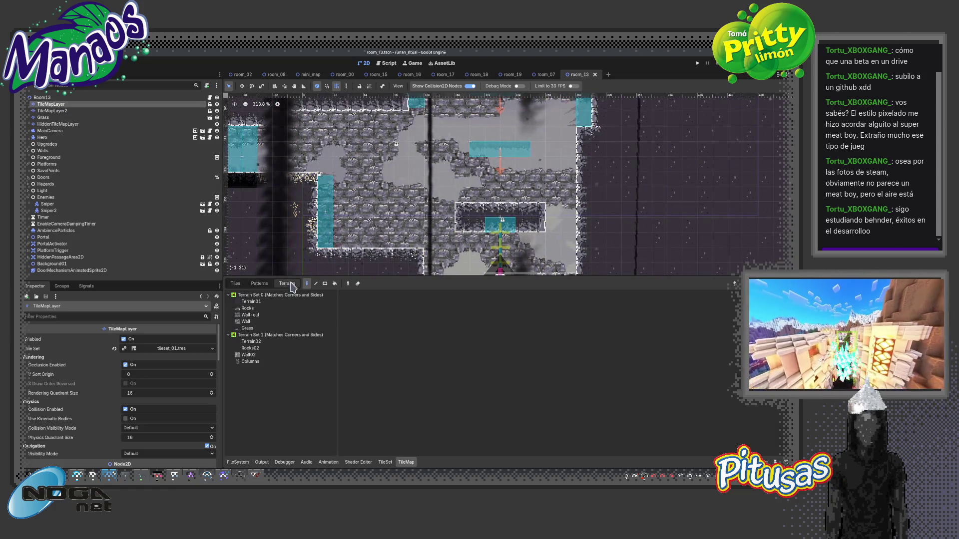
click(254, 322)
click(255, 322)
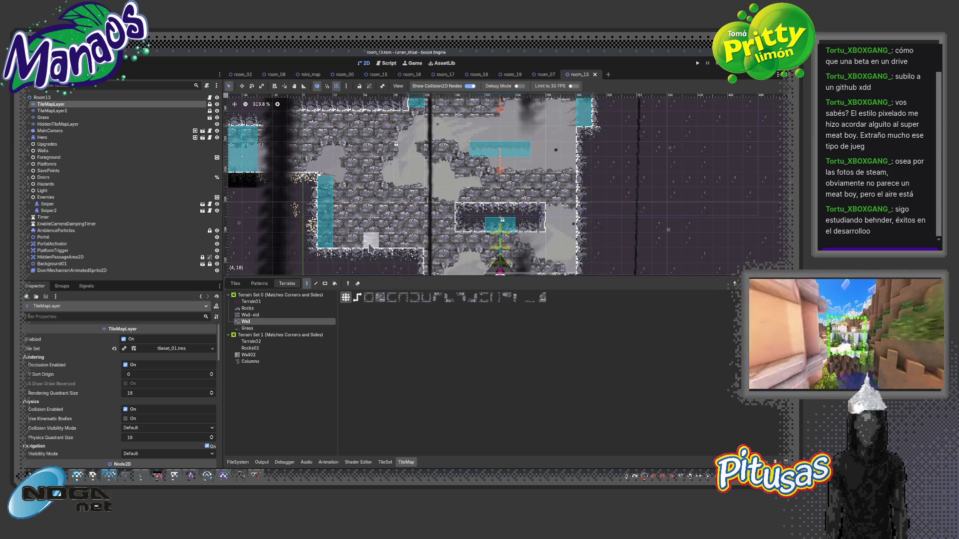
drag(402, 234, 358, 244)
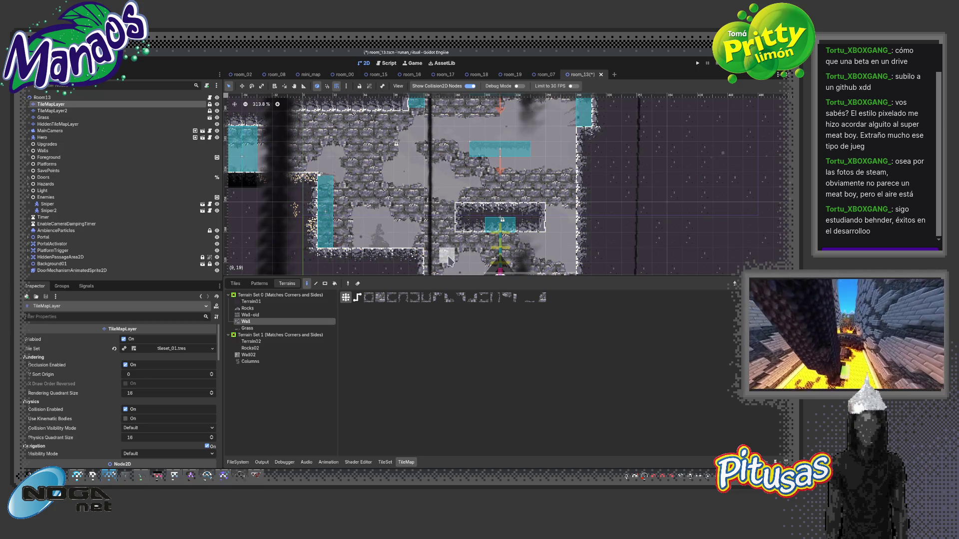
scroll(470, 240, down, 1)
key(ctrl+s)
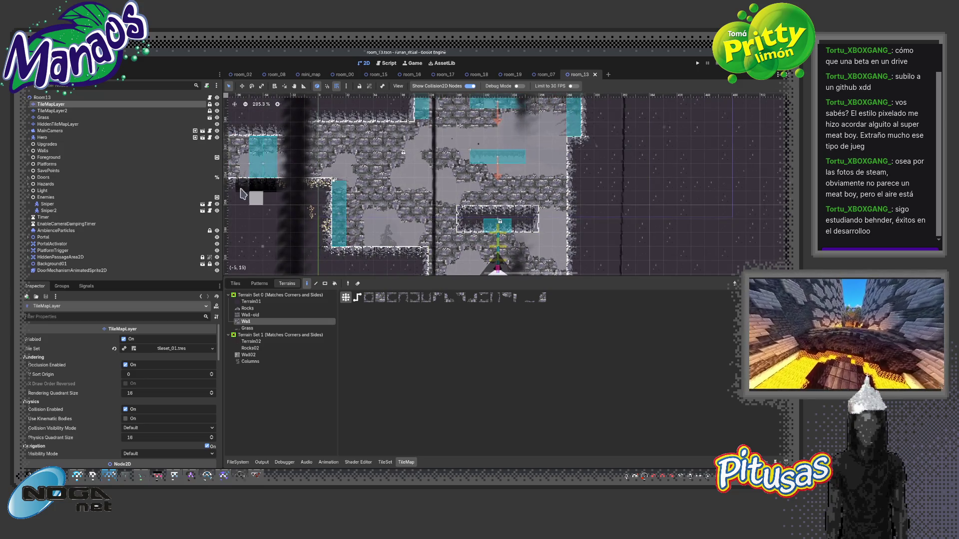
click(44, 118)
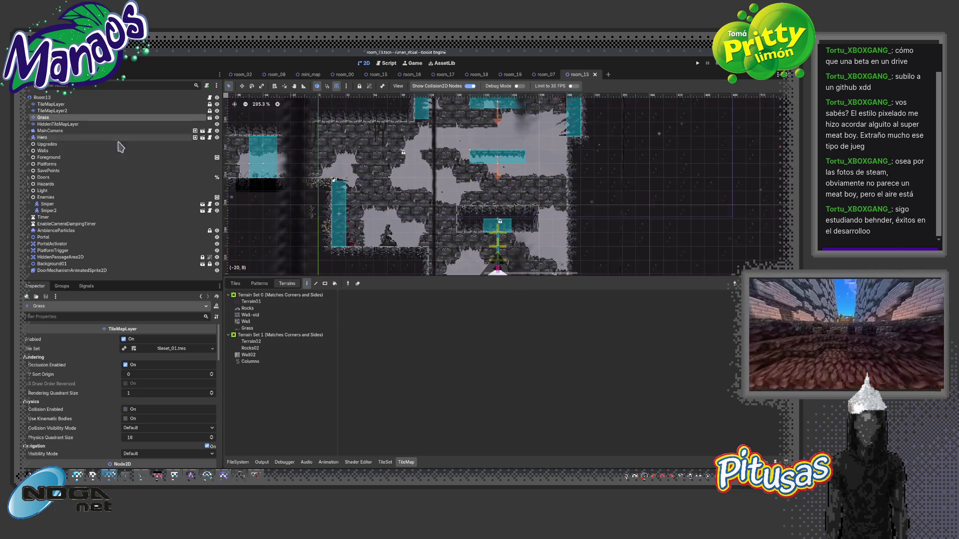
Paint a Grass terrain tile onto the Grass layer and save room_13.
click(247, 328)
click(431, 252)
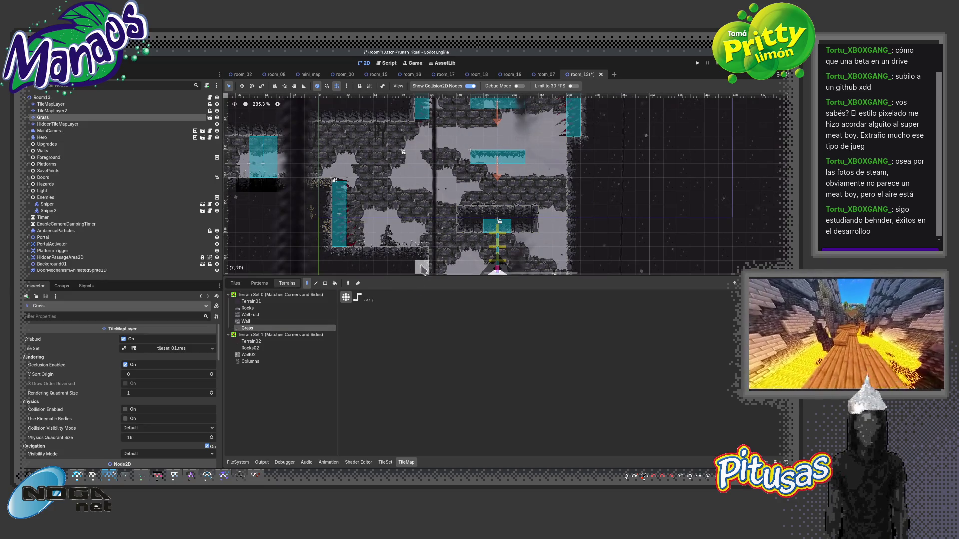
scroll(469, 260, down, 1)
scroll(470, 259, down, 2)
key(ctrl+s)
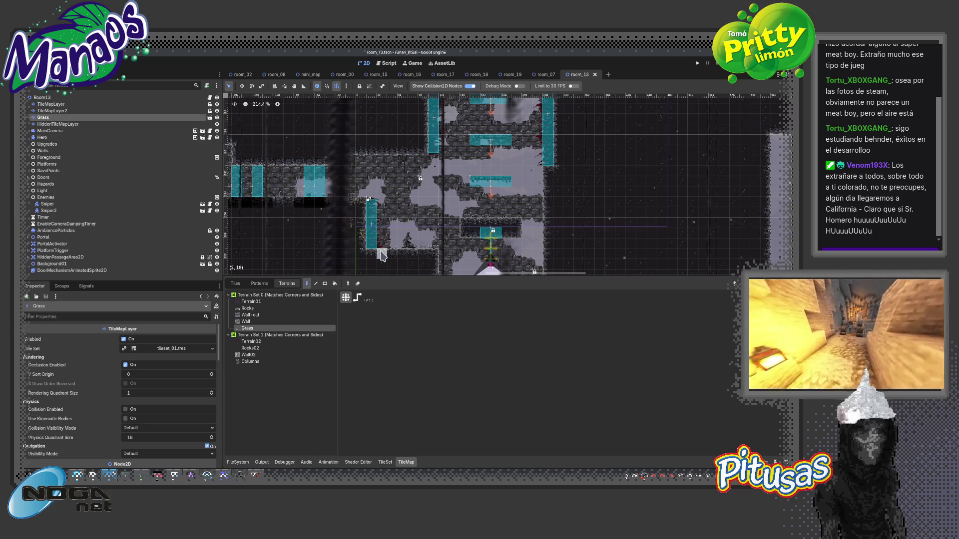
Enlarge the level view, then switch to the room_19 scene.
drag(422, 273, 423, 379)
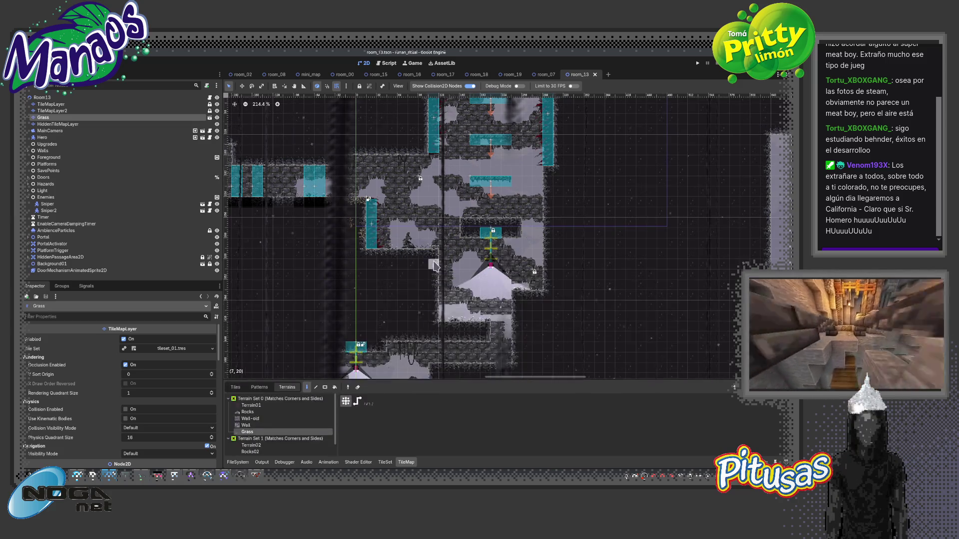
scroll(531, 305, up, 12)
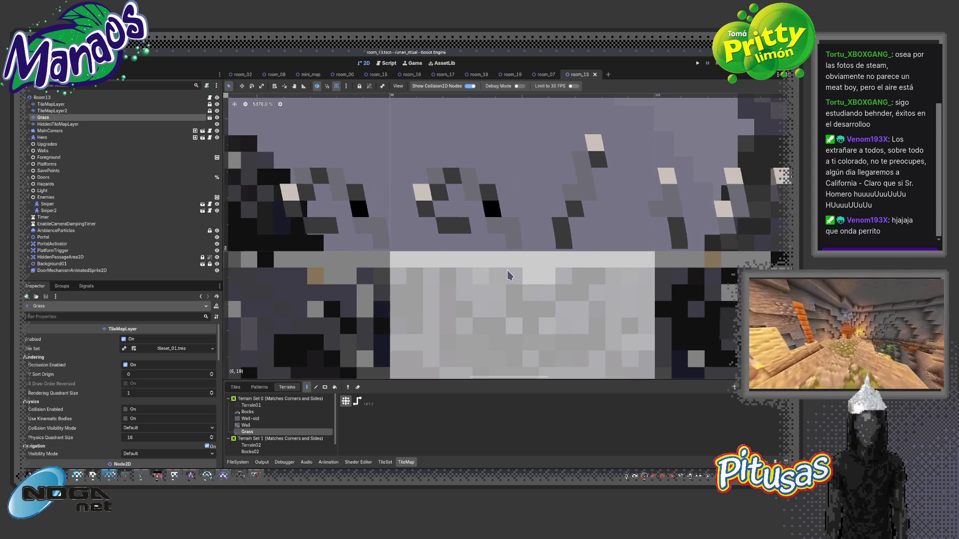
scroll(509, 275, down, 8)
scroll(508, 275, down, 4)
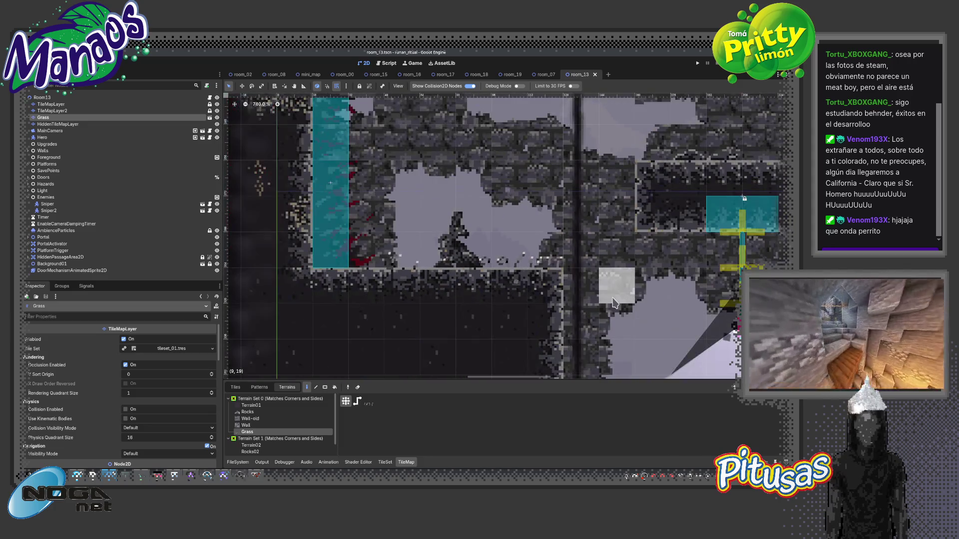
scroll(519, 319, down, 3)
scroll(524, 320, down, 2)
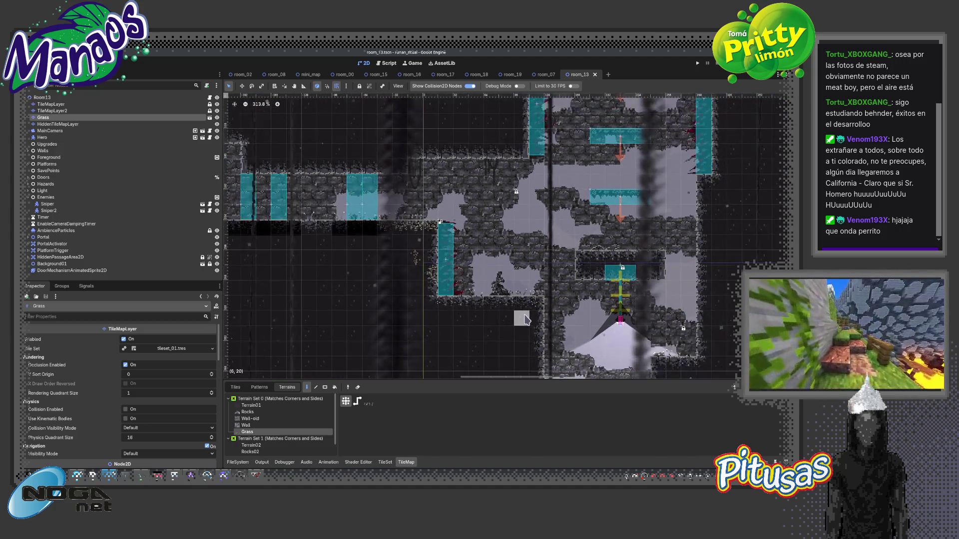
scroll(514, 325, down, 3)
scroll(519, 324, down, 3)
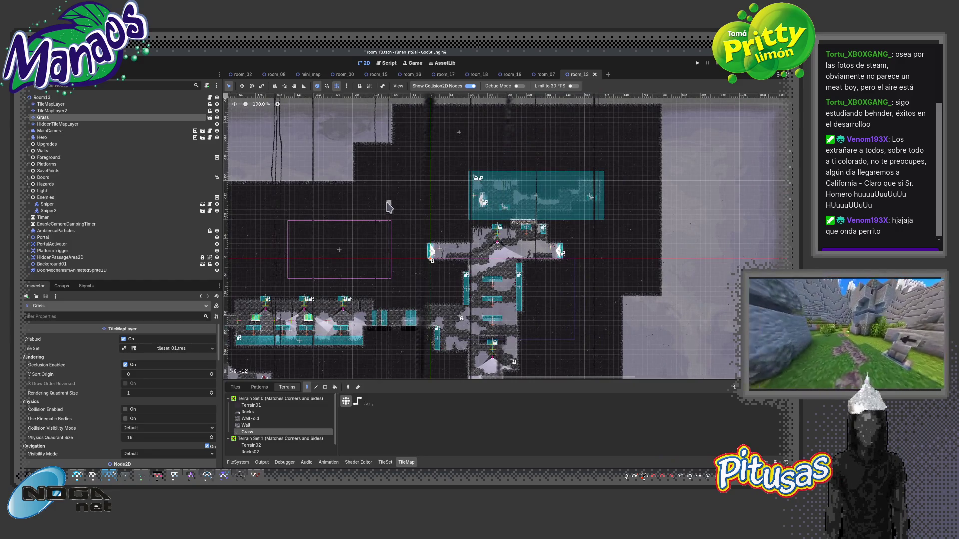
click(510, 75)
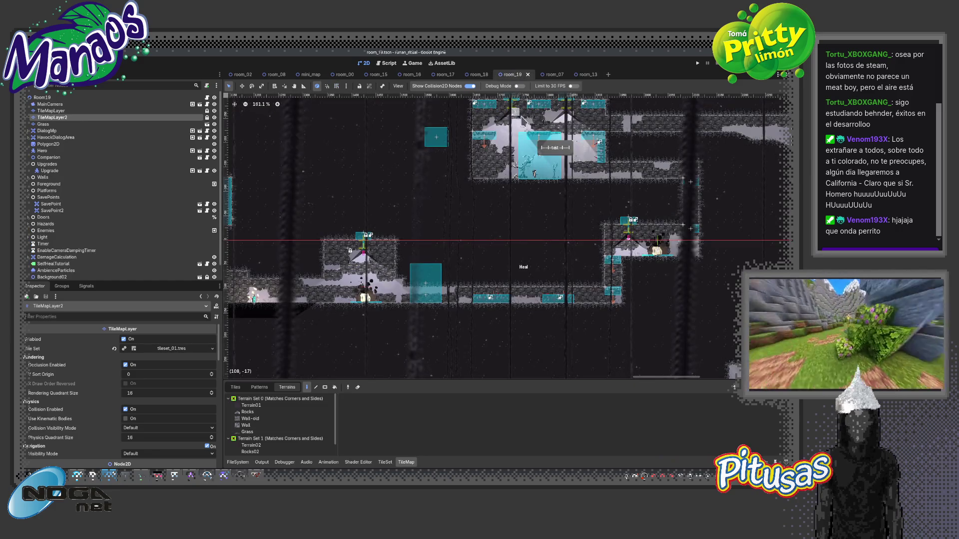
Make the TileMap panel taller and show tileset_01's individual tiles.
scroll(485, 184, up, 1)
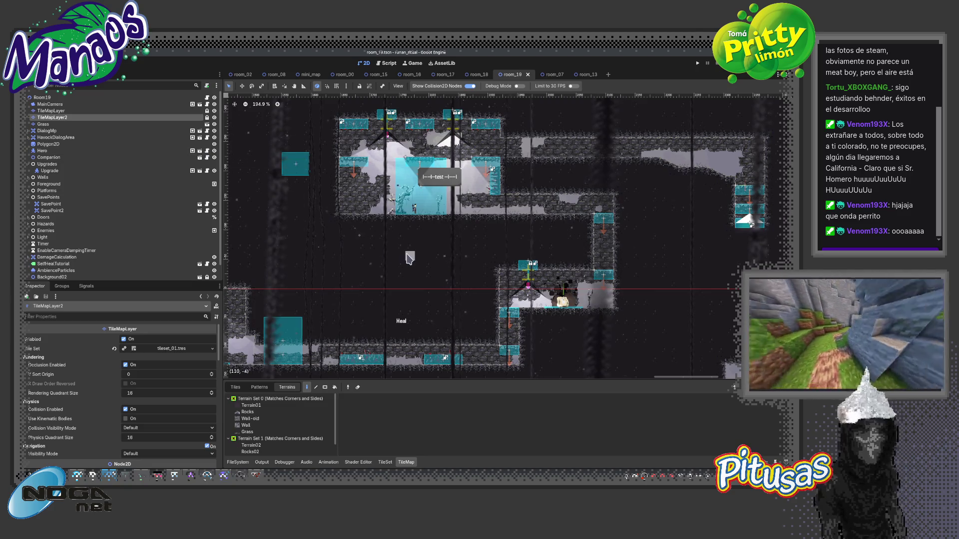
drag(399, 381, 394, 331)
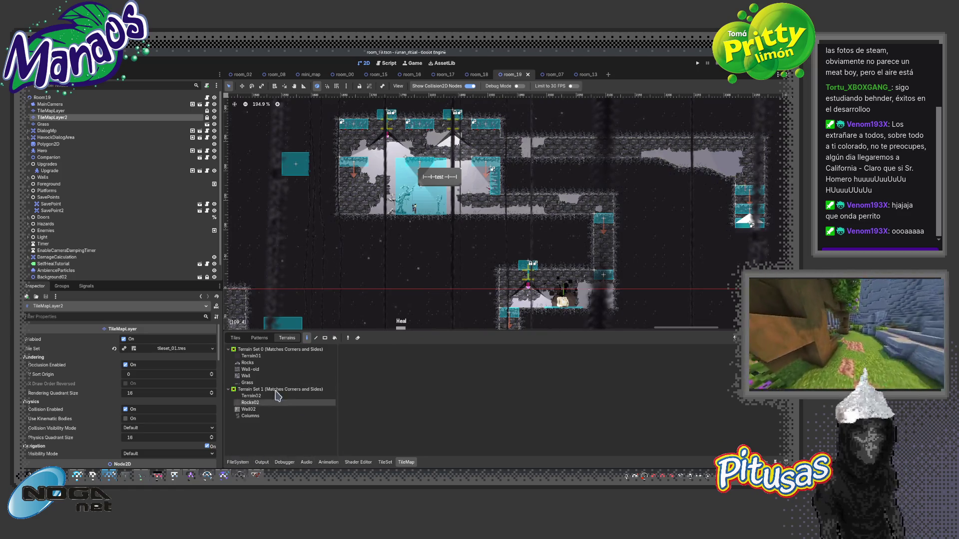
click(235, 338)
drag(490, 328, 490, 245)
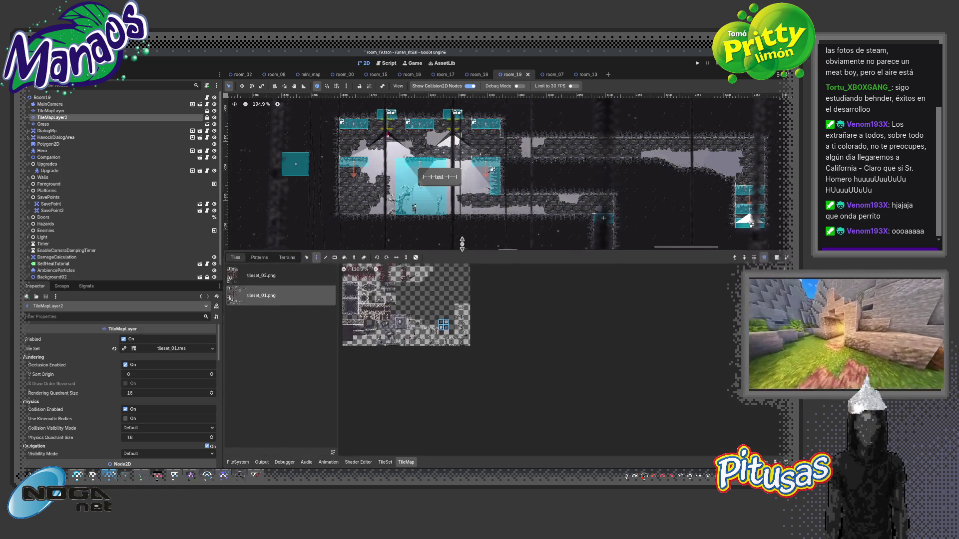
scroll(489, 332, up, 4)
scroll(490, 333, up, 4)
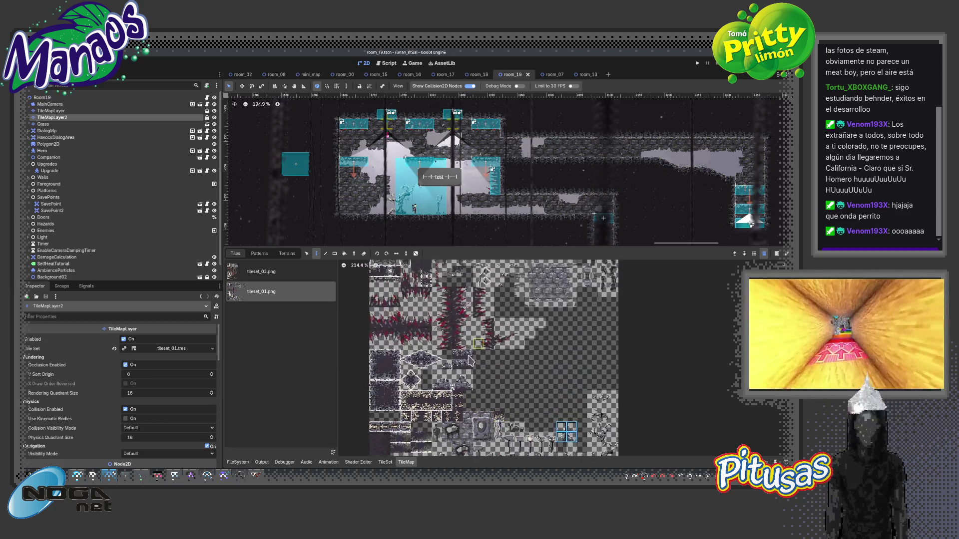
scroll(449, 436, up, 6)
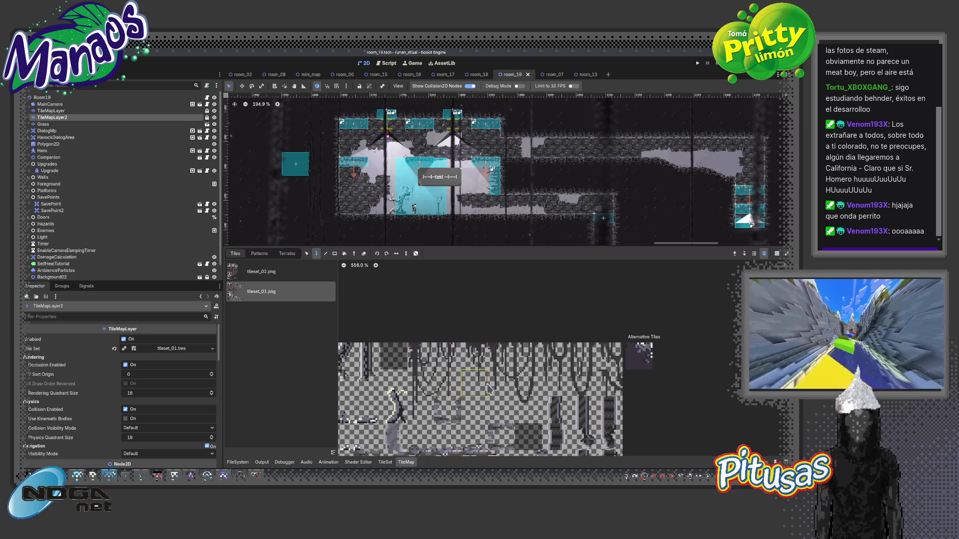
Pan across tileset_01's dark wall and vine tiles, then select the Room19 root node.
scroll(489, 388, left, 3)
scroll(499, 365, right, 2)
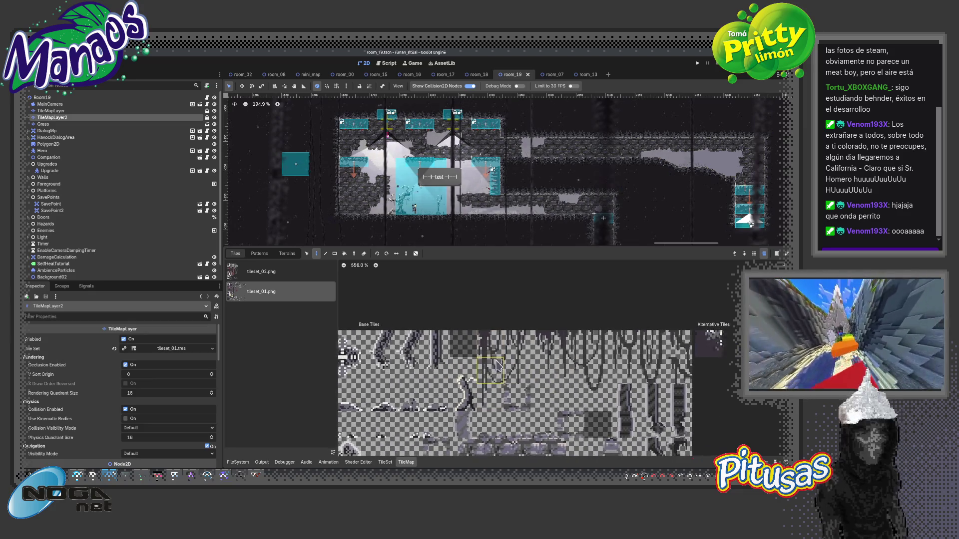
scroll(514, 369, right, 2)
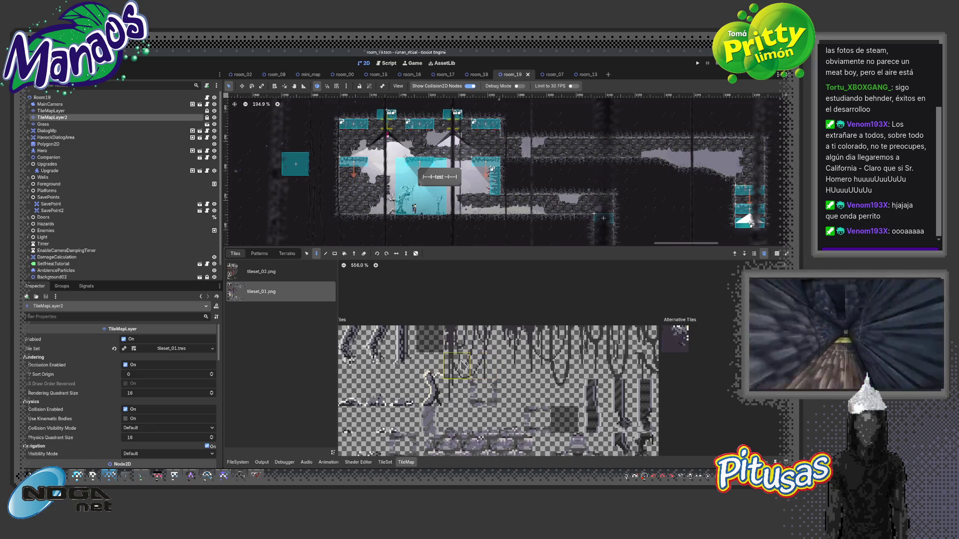
scroll(456, 340, right, 4)
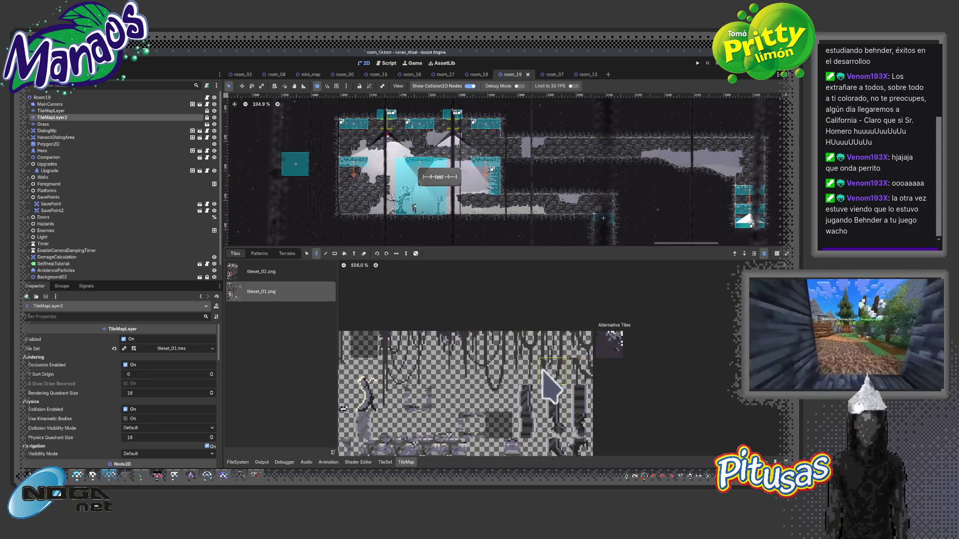
scroll(474, 356, up, 3)
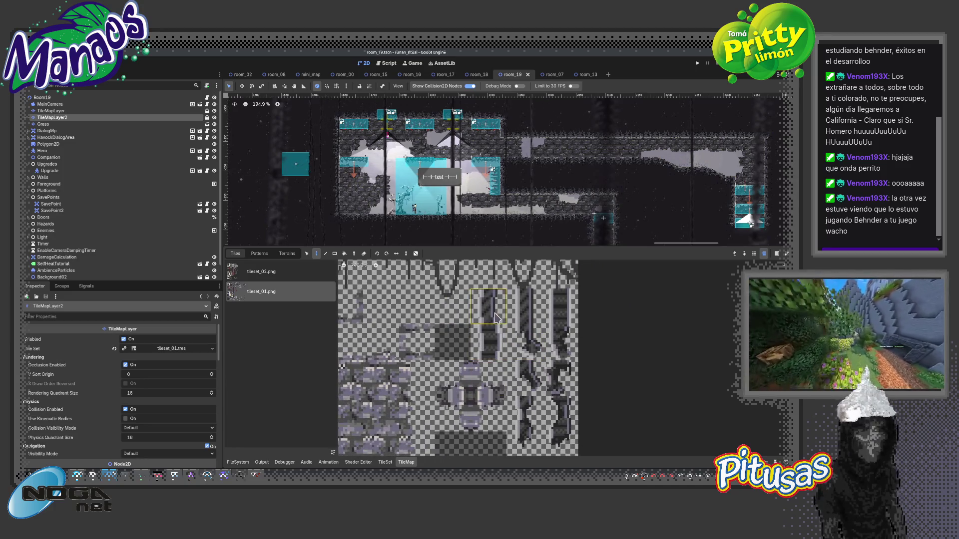
scroll(557, 415, down, 1)
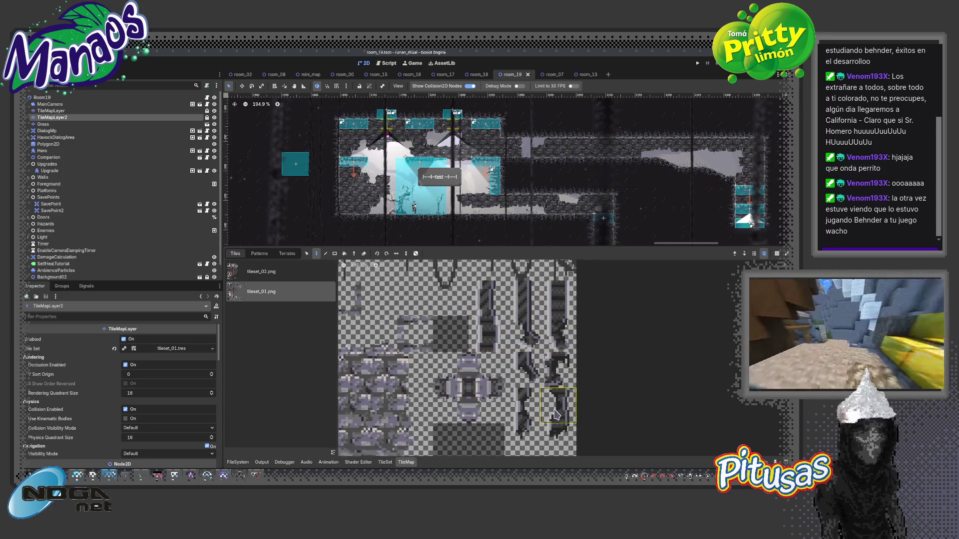
scroll(556, 414, right, 1)
scroll(520, 384, up, 1)
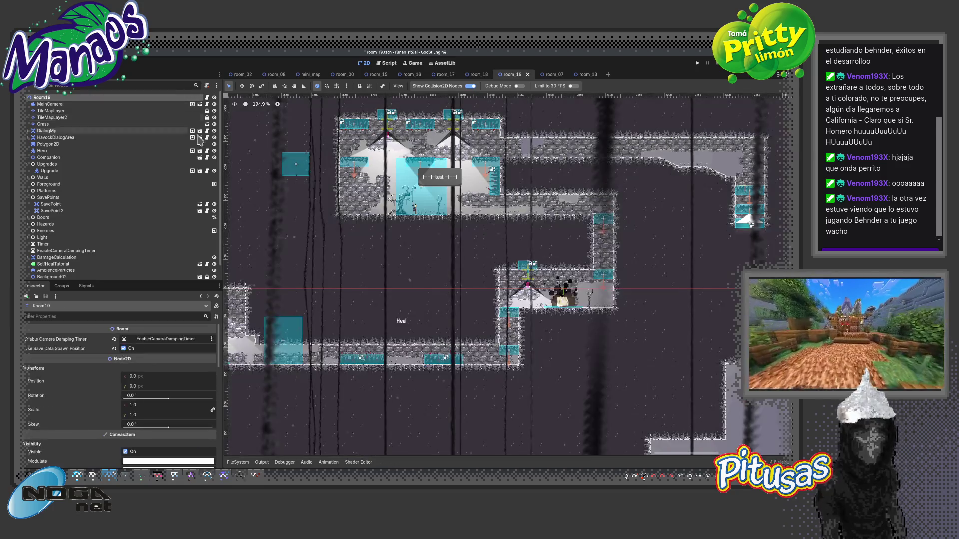
click(42, 98)
scroll(401, 235, down, 4)
Zoom over room_19's corridor, show the res:// folders in FileSystem, and select TileMapLayer.
scroll(681, 265, up, 6)
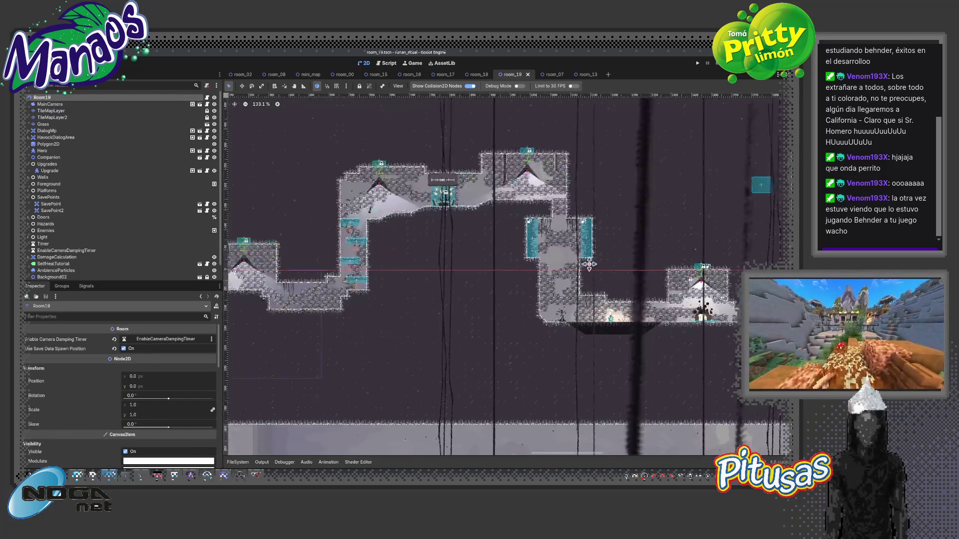
scroll(528, 272, up, 10)
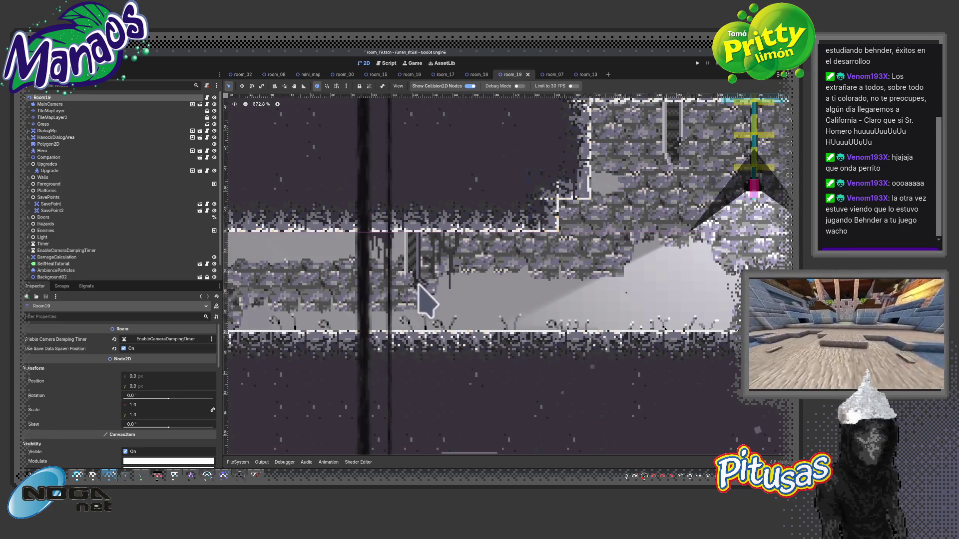
scroll(465, 307, down, 5)
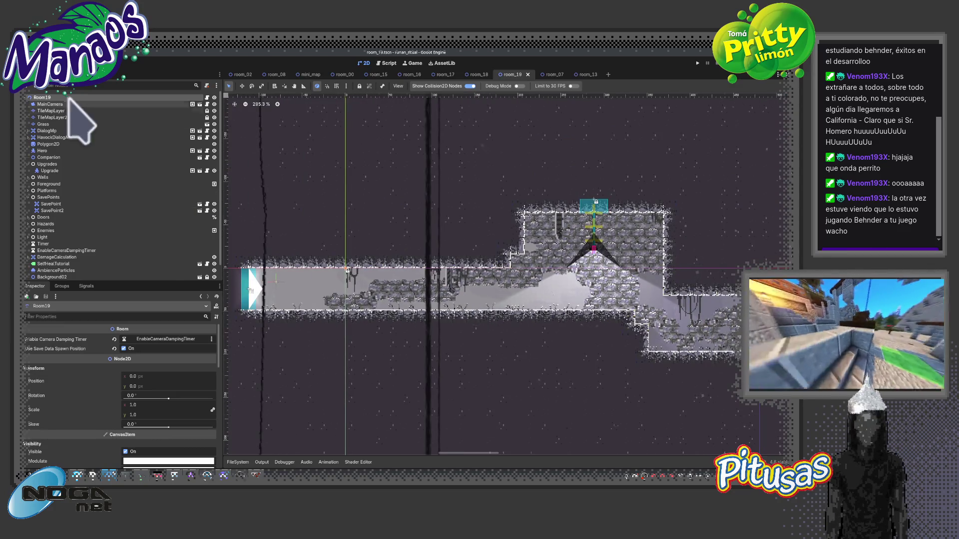
click(238, 462)
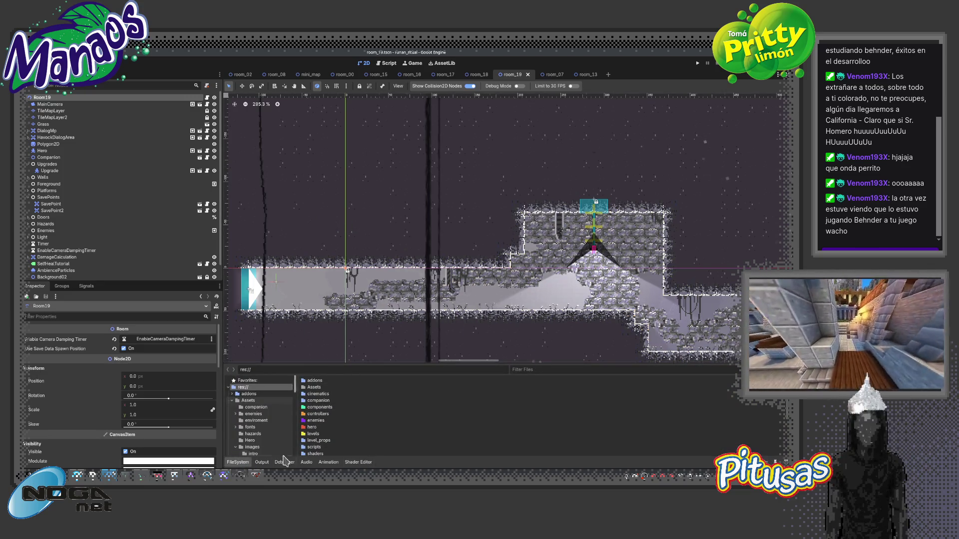
click(80, 111)
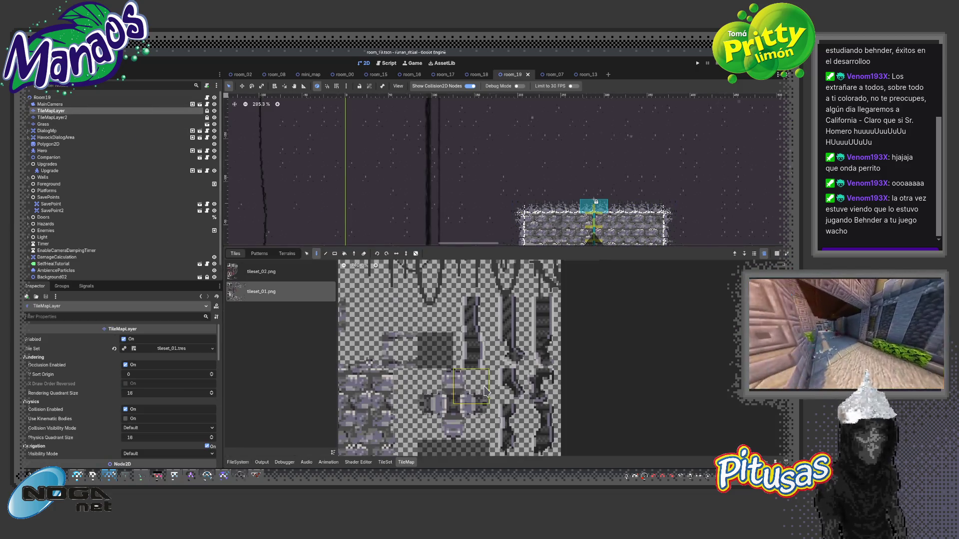
Zoom and pan the tileset_01 atlas to its tree and prop decoration tiles at 417.7%.
scroll(484, 390, down, 10)
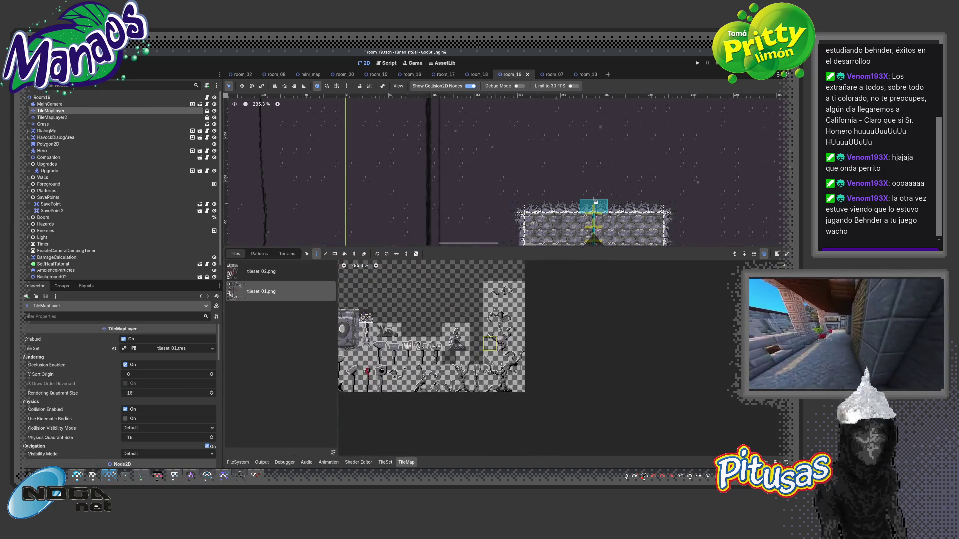
scroll(490, 345, up, 5)
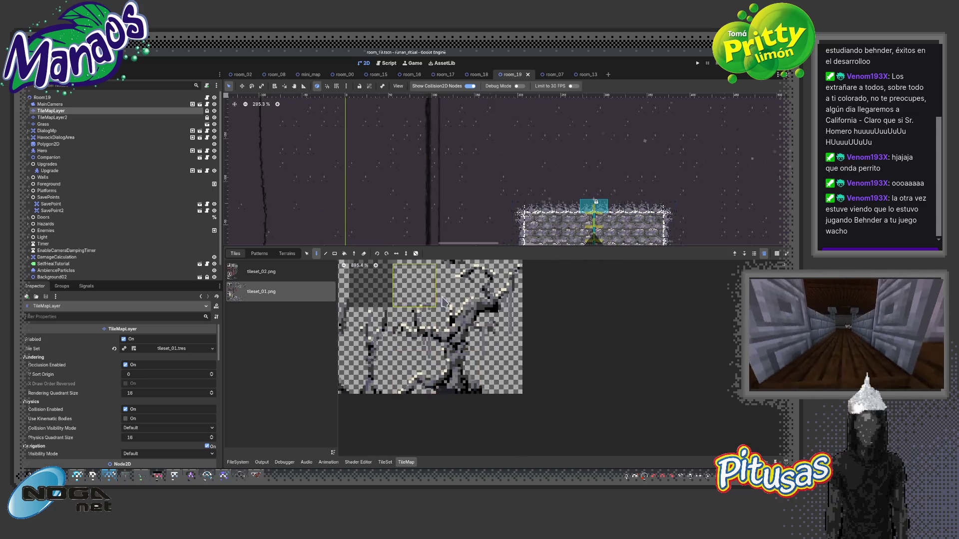
scroll(492, 367, down, 1)
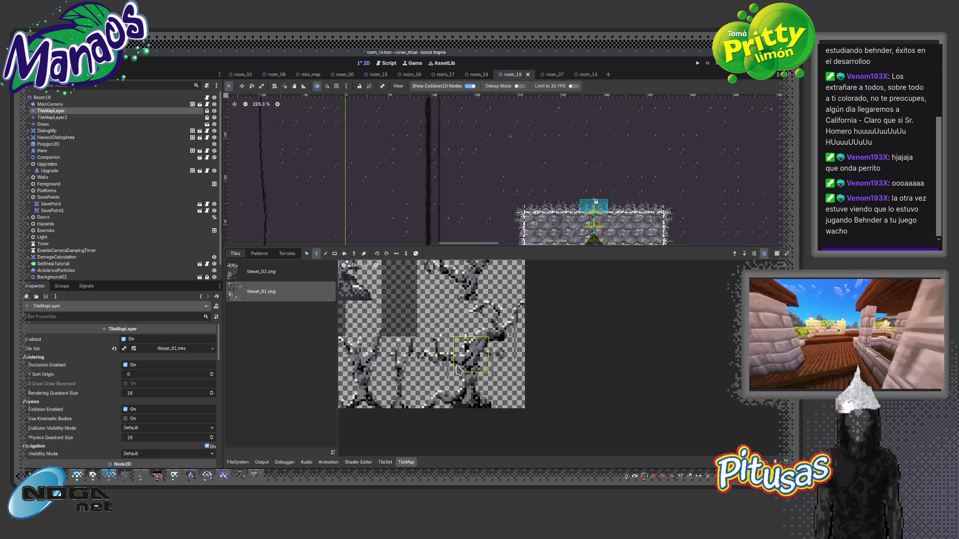
scroll(457, 369, up, 3)
scroll(505, 353, down, 3)
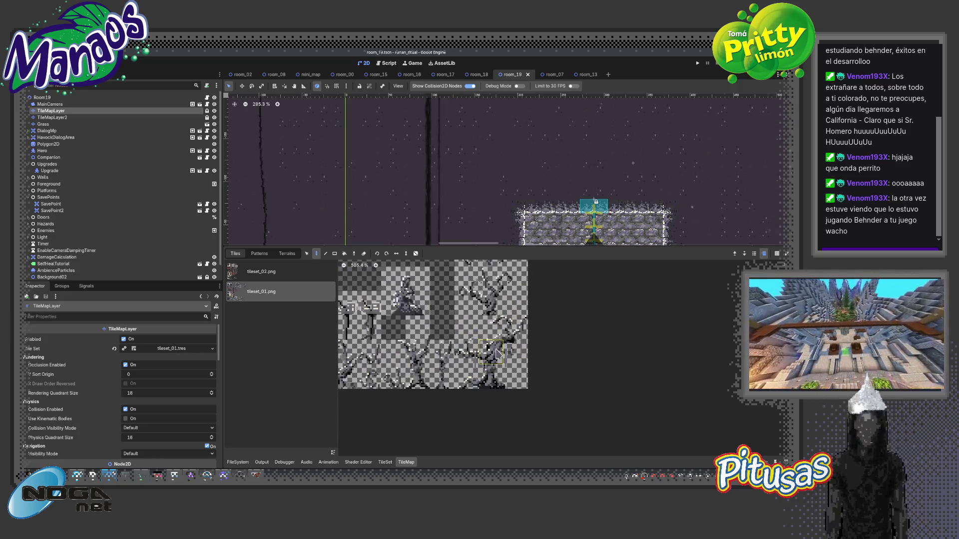
scroll(498, 366, down, 5)
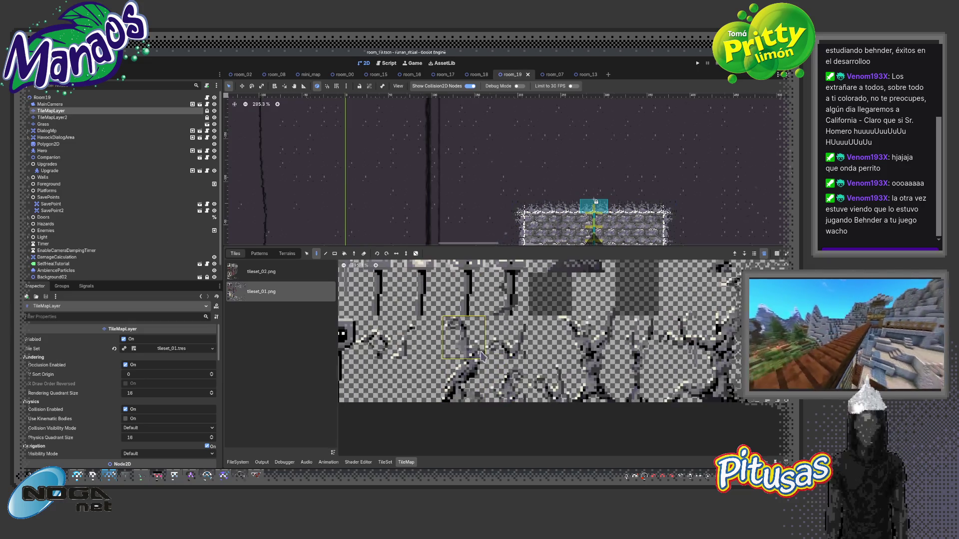
scroll(505, 356, up, 1)
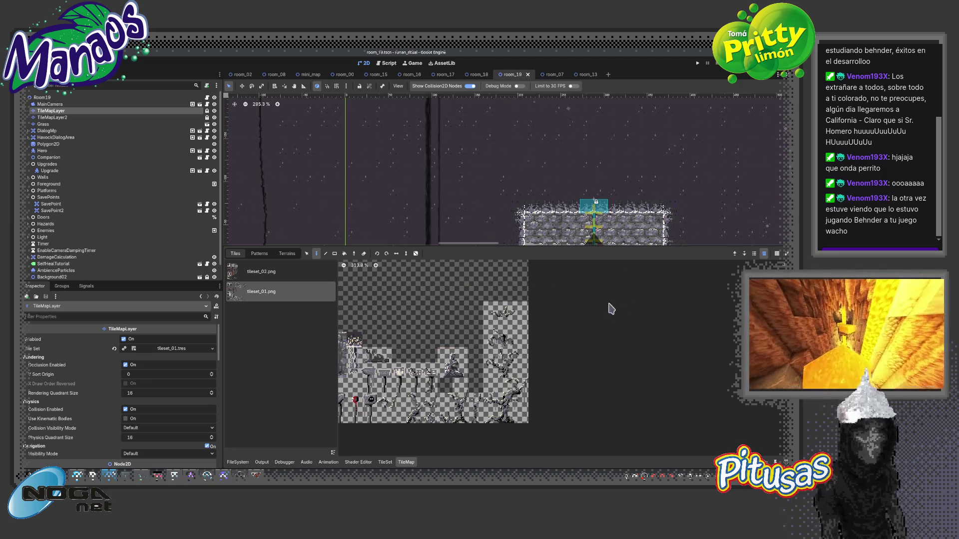
scroll(565, 323, up, 4)
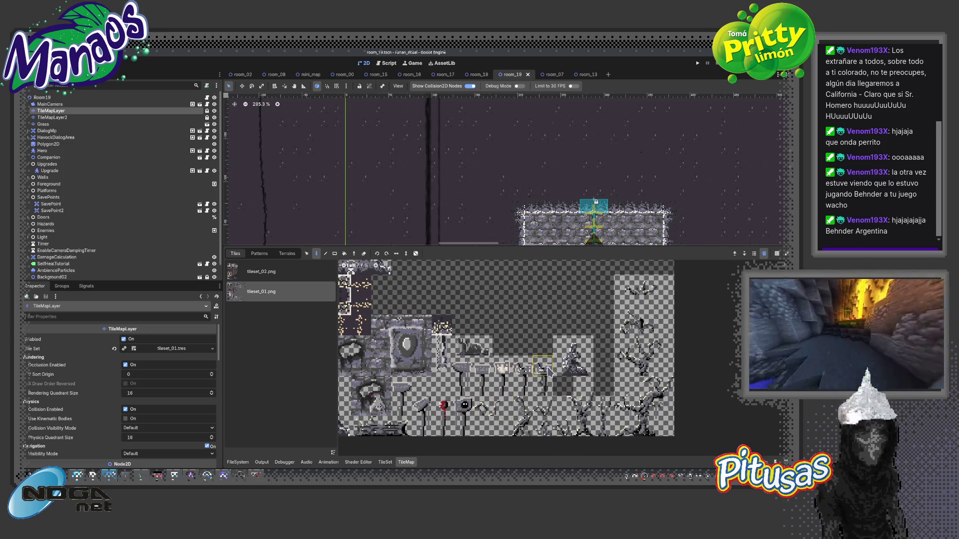
scroll(545, 400, up, 3)
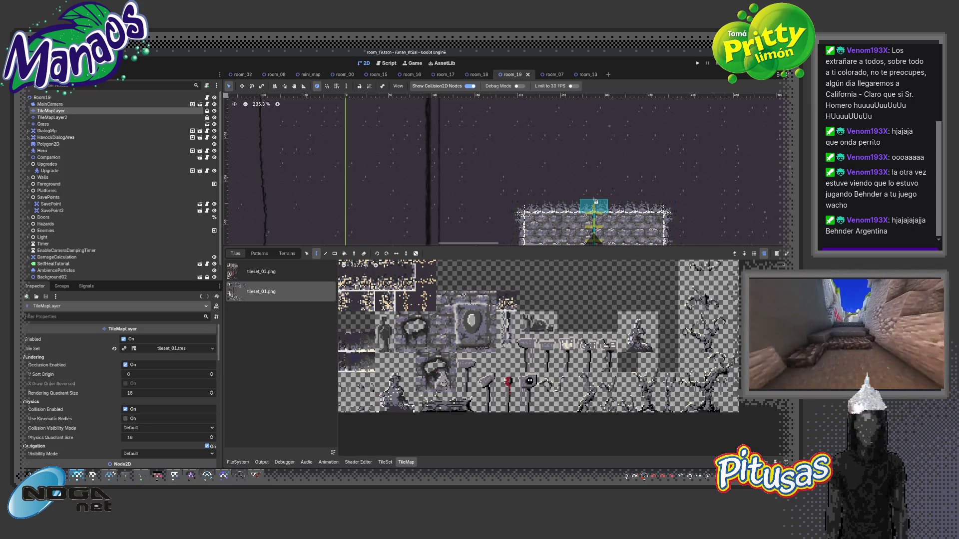
drag(552, 383, 639, 363)
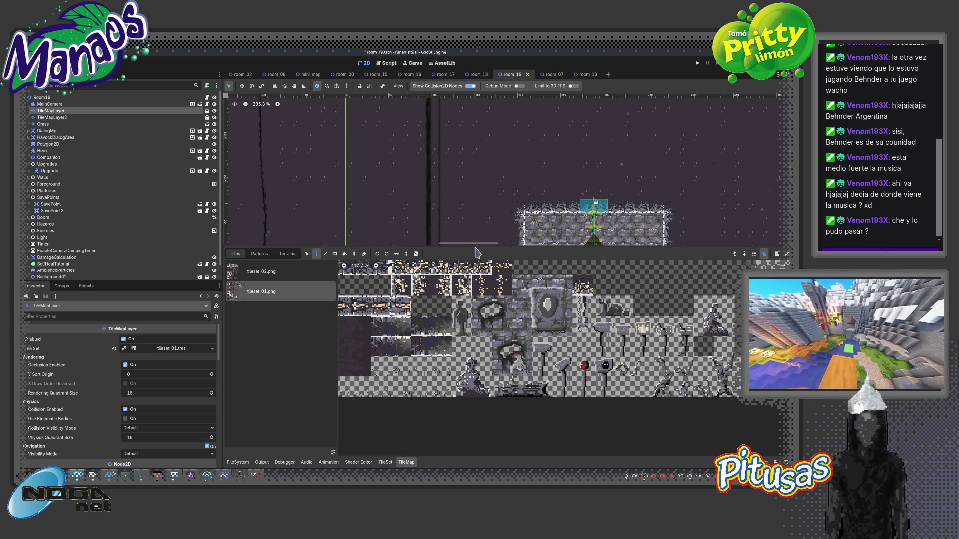
drag(476, 252, 476, 372)
Zoom in and out across room_19 to review its layout section by section.
scroll(579, 279, down, 4)
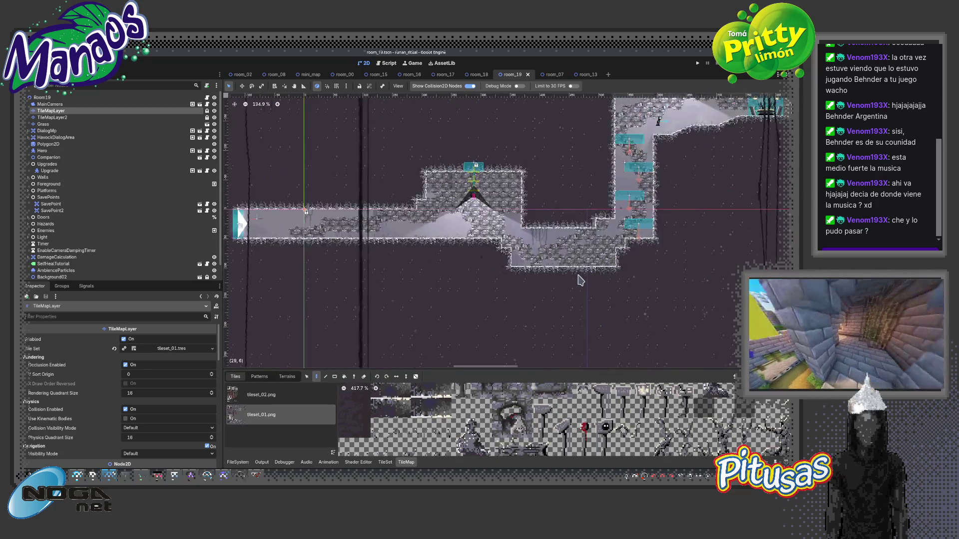
scroll(579, 280, down, 5)
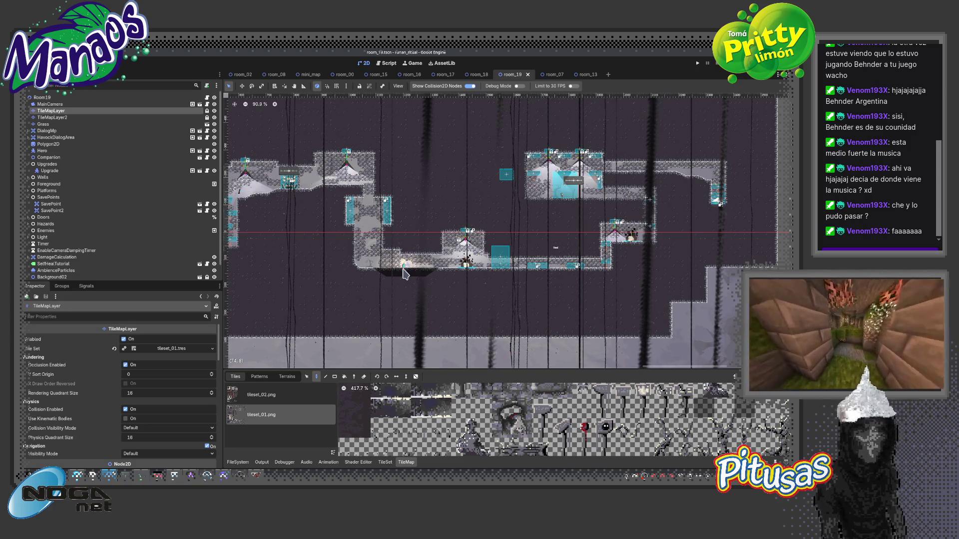
scroll(393, 257, up, 3)
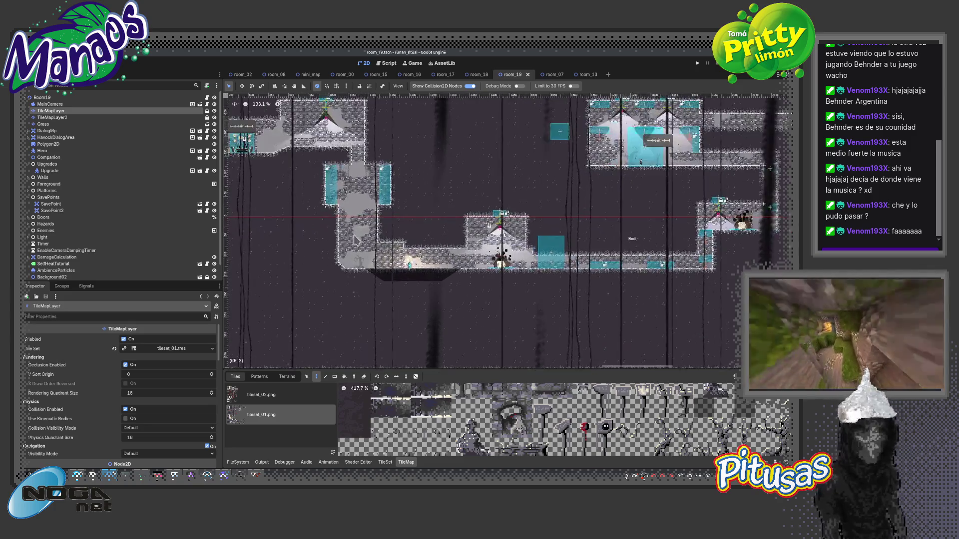
scroll(492, 297, down, 4)
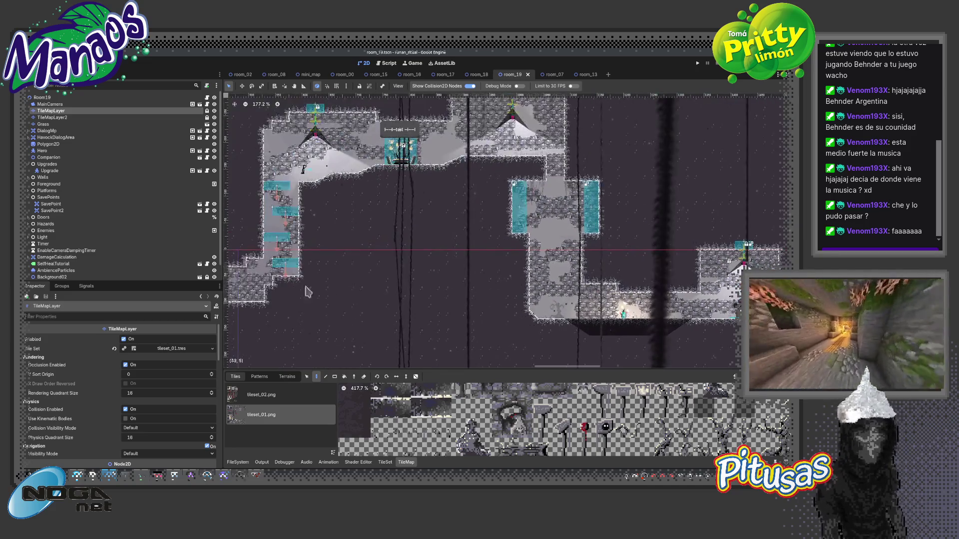
scroll(492, 297, up, 3)
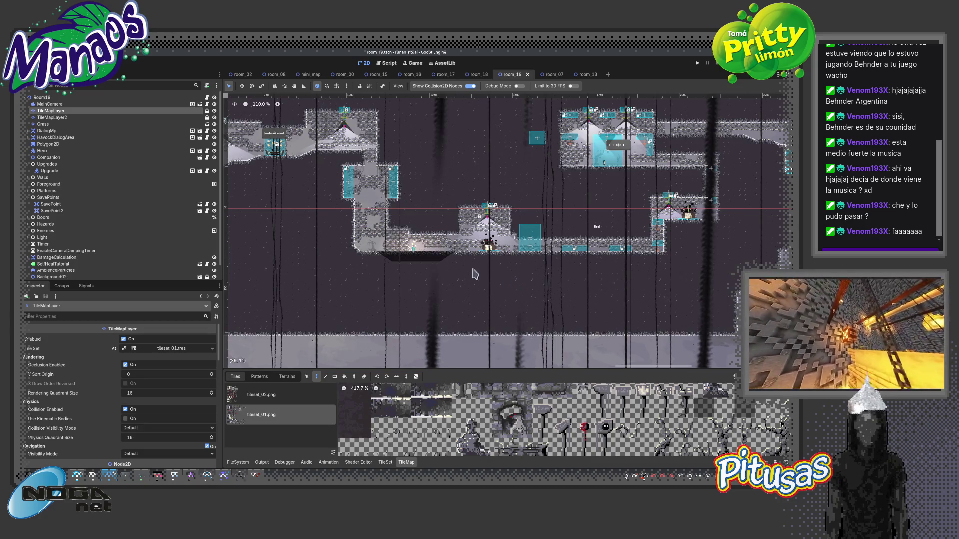
scroll(519, 287, up, 4)
scroll(522, 290, up, 5)
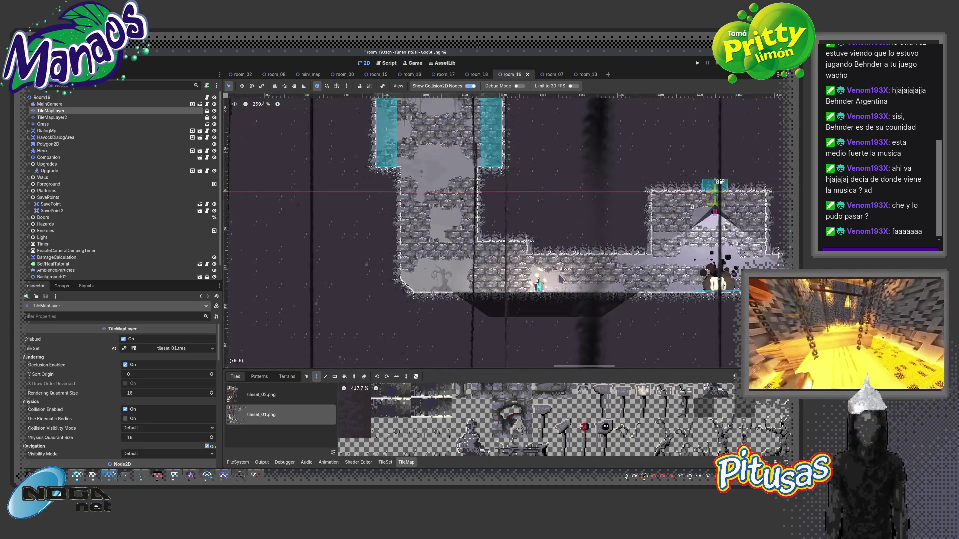
scroll(507, 315, down, 9)
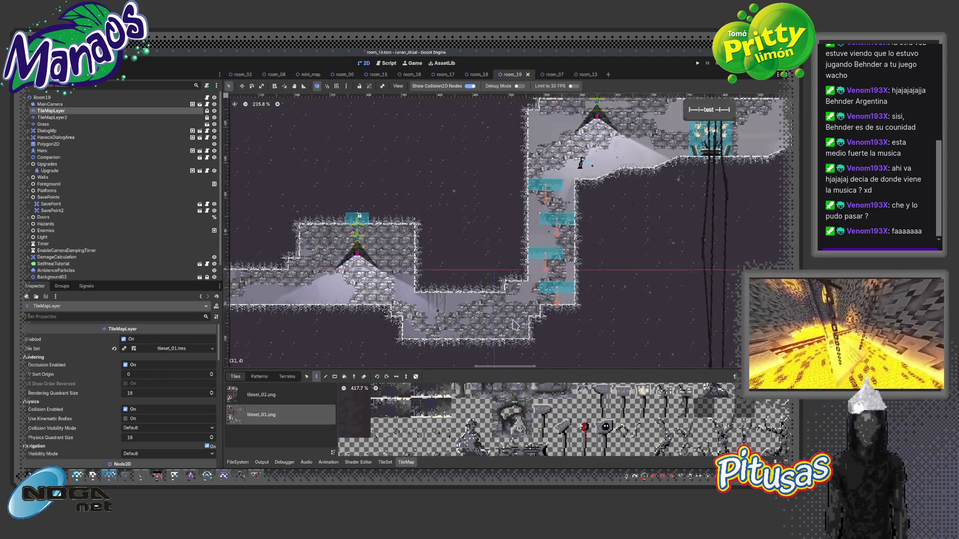
scroll(495, 310, up, 4)
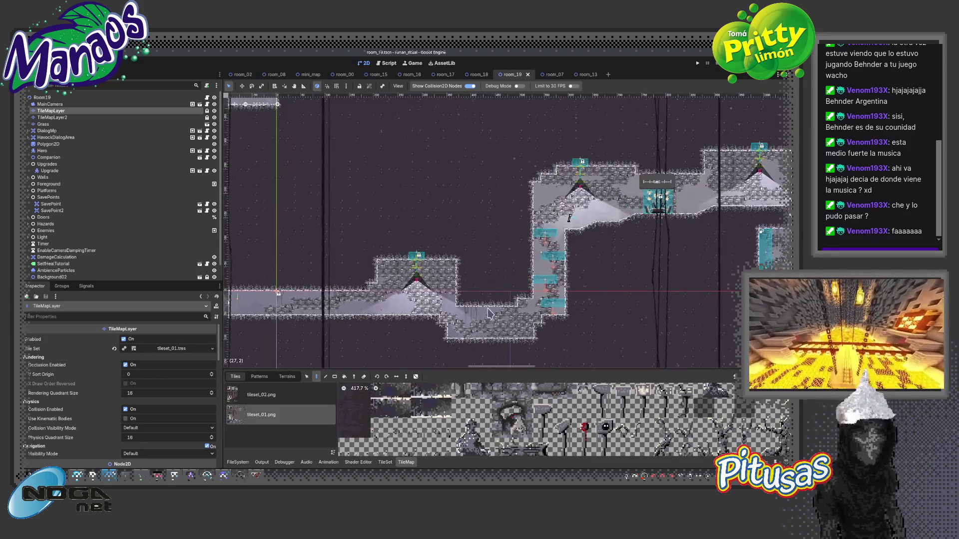
scroll(503, 301, up, 3)
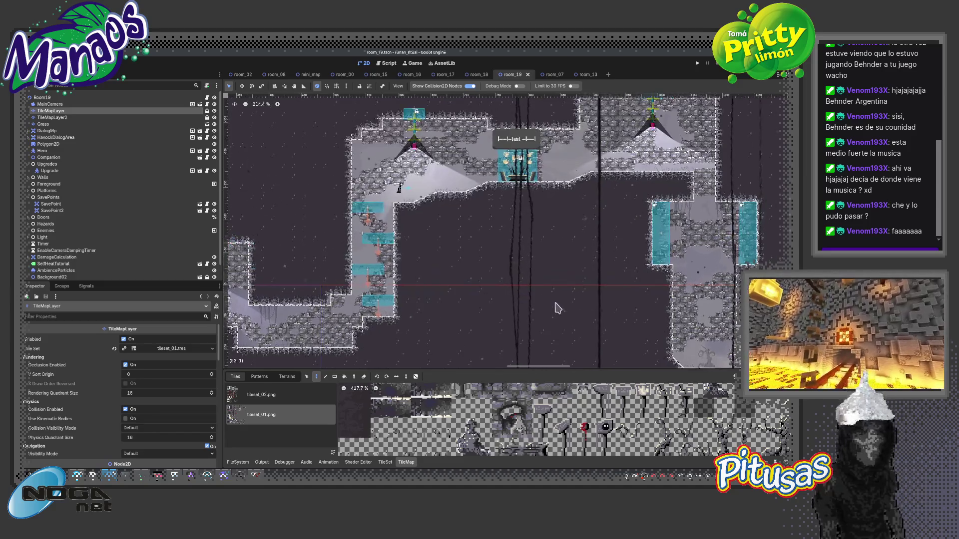
Pan to the upper-left part of the level, then select the Grass layer.
mouse_move(586, 318)
mouse_down()
mouse_move(484, 250)
mouse_move(634, 308)
mouse_up()
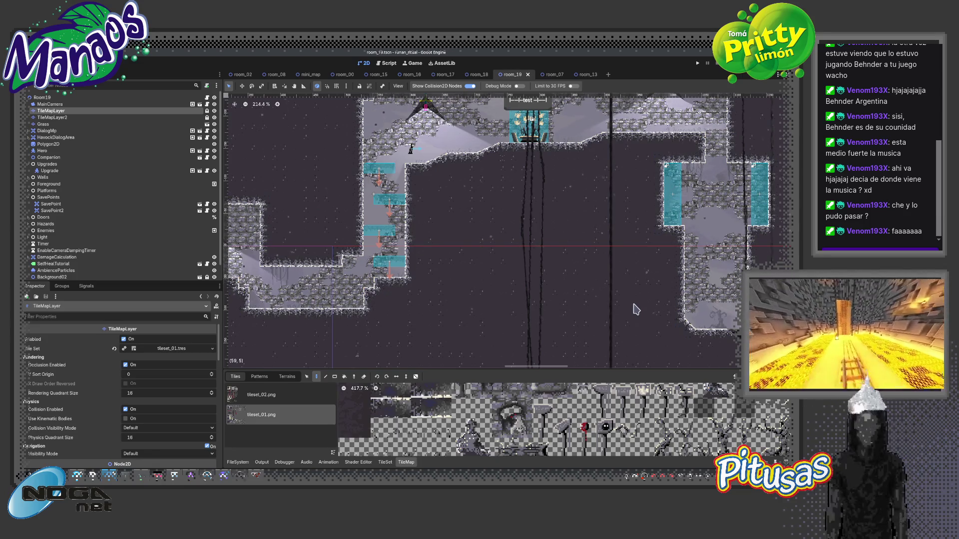
scroll(510, 293, down, 4)
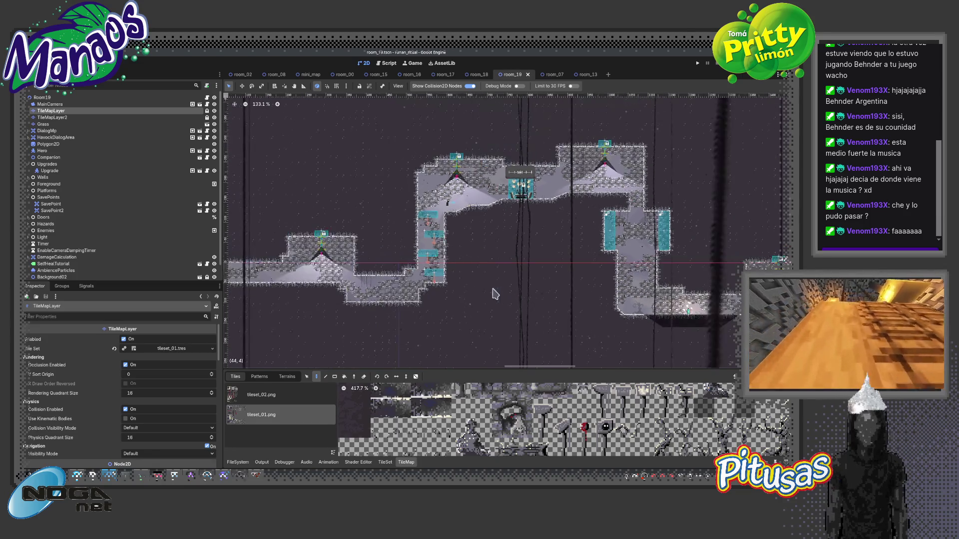
scroll(424, 304, up, 10)
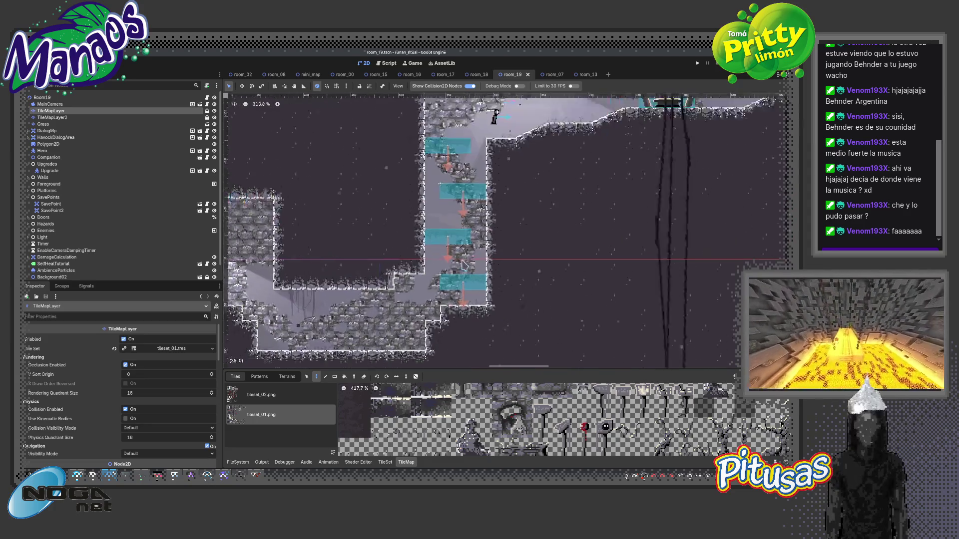
scroll(585, 97, up, 4)
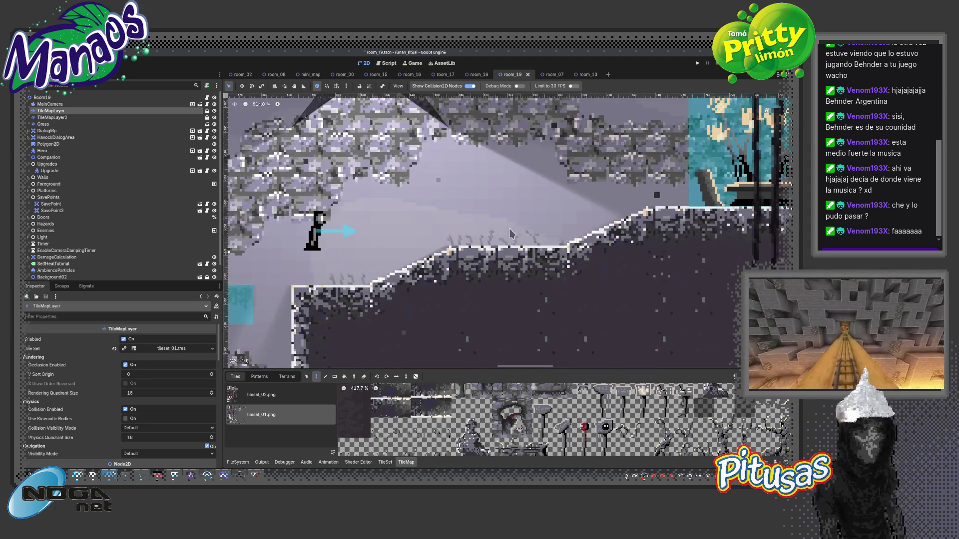
click(69, 123)
scroll(361, 228, up, 1)
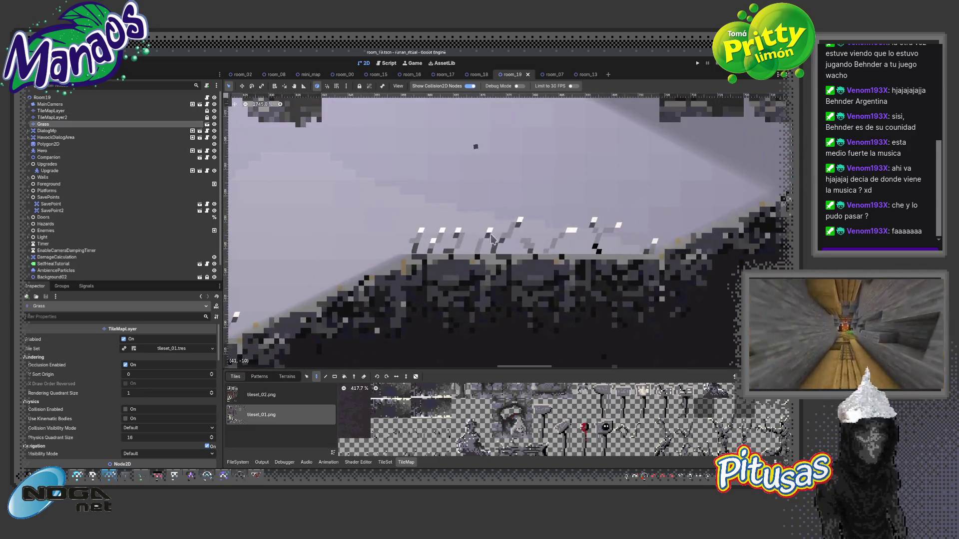
scroll(361, 227, down, 5)
click(52, 117)
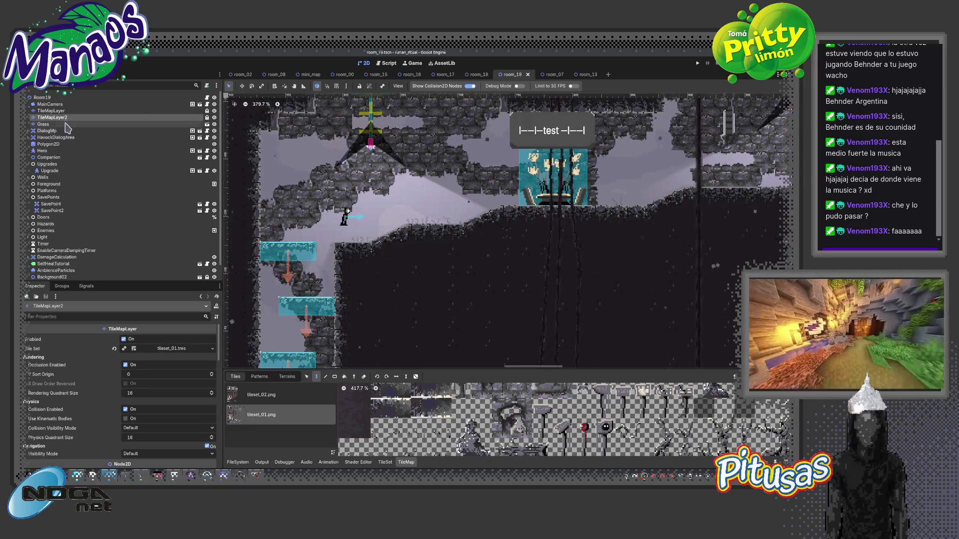
scroll(524, 300, down, 2)
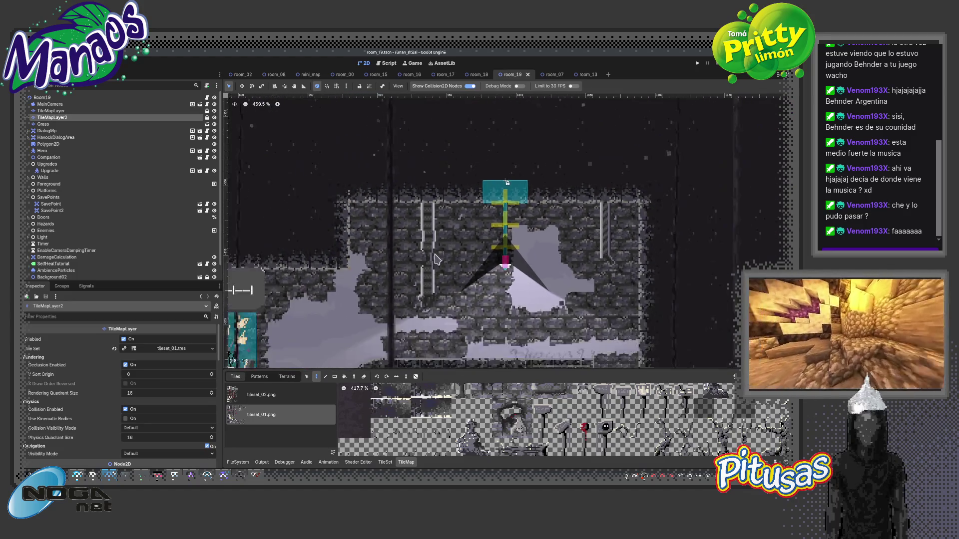
scroll(525, 300, up, 4)
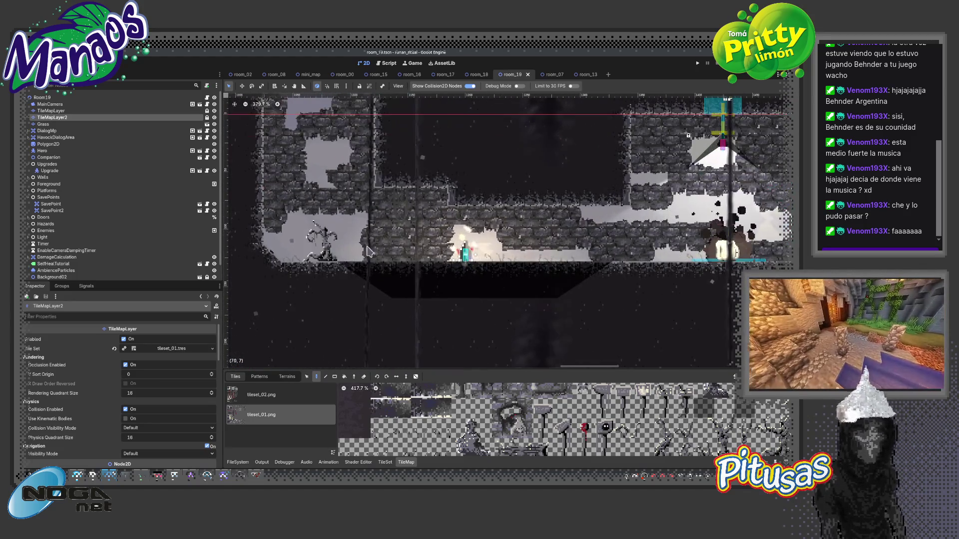
scroll(435, 256, down, 8)
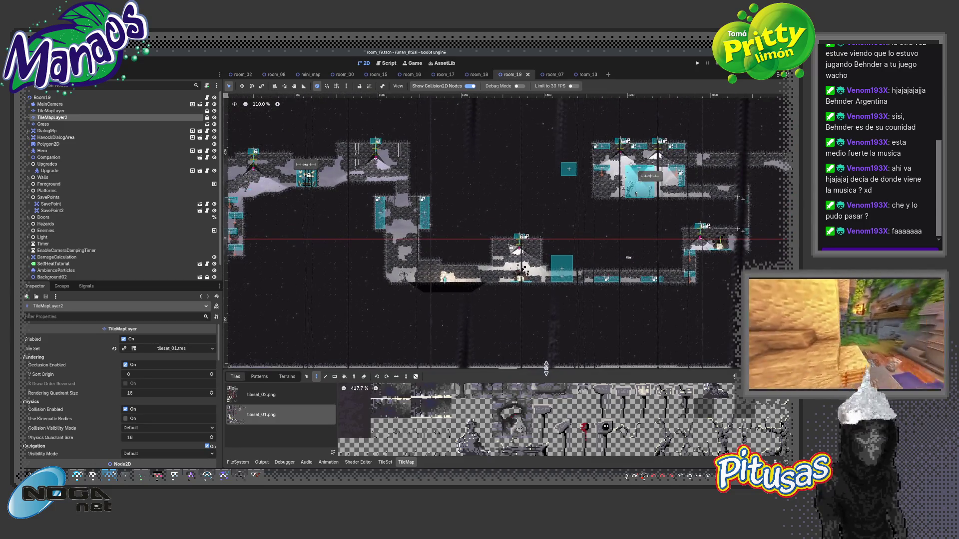
Enlarge the tile atlas and select a 3x3 block of stemmed decoration tiles.
drag(500, 370, 512, 180)
scroll(563, 310, up, 4)
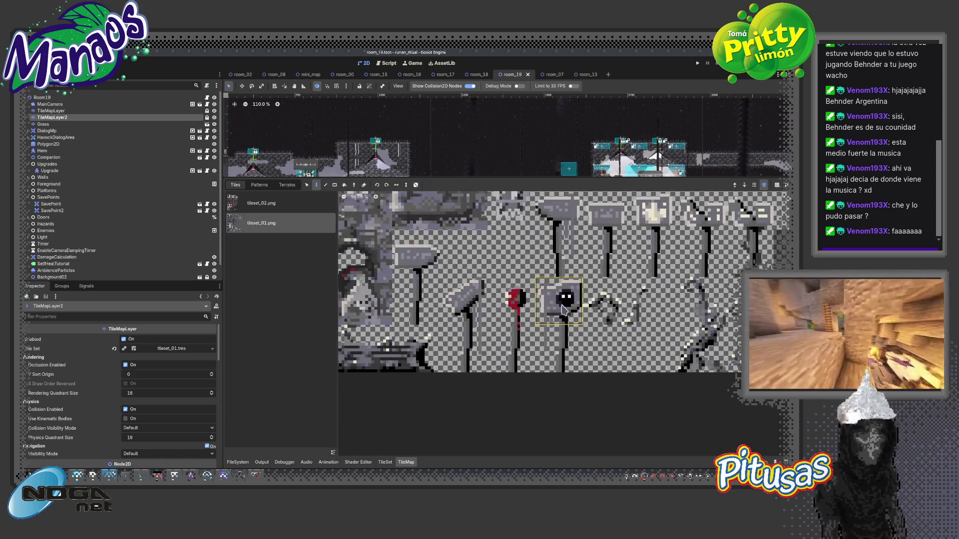
mouse_move(559, 362)
mouse_down()
mouse_move(450, 364)
mouse_move(419, 240)
mouse_move(460, 240)
mouse_up()
scroll(475, 318, down, 1)
scroll(451, 307, down, 1)
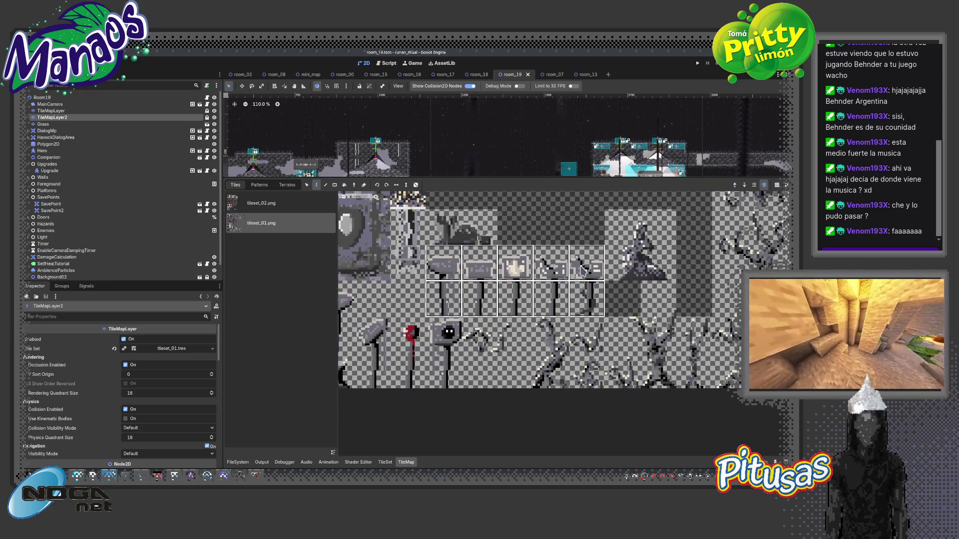
scroll(593, 273, down, 5)
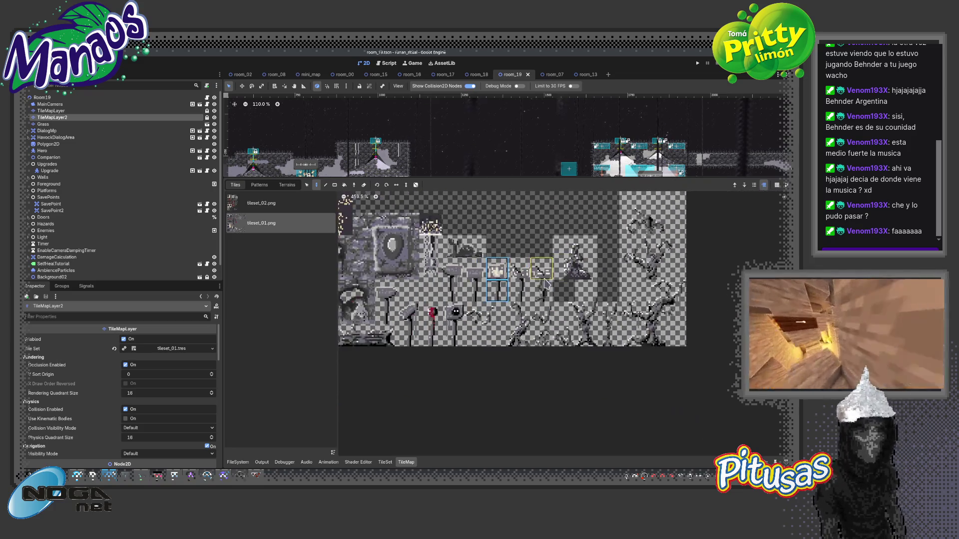
Pick a two-tile decoration piece from the atlas and collapse the bottom panel.
scroll(529, 295, right, 5)
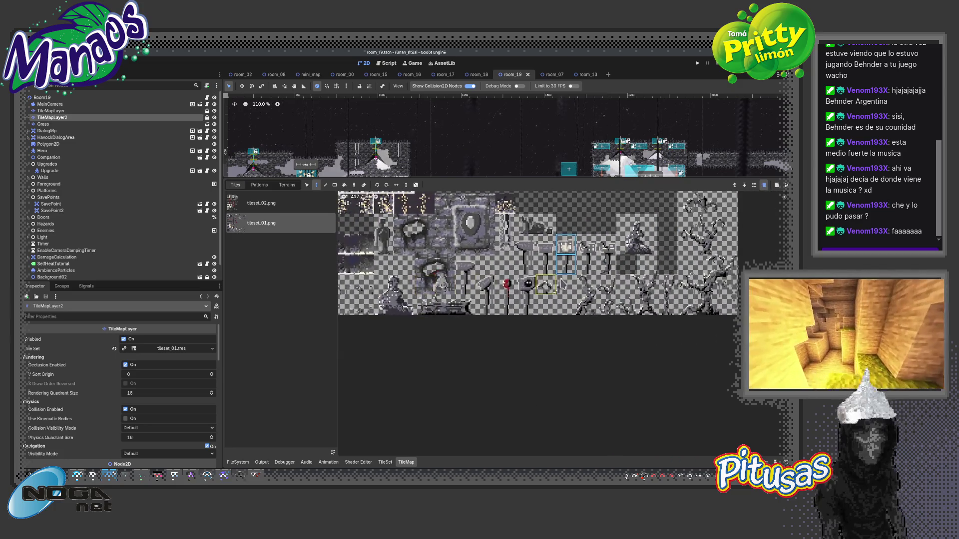
scroll(546, 337, up, 2)
scroll(546, 337, left, 5)
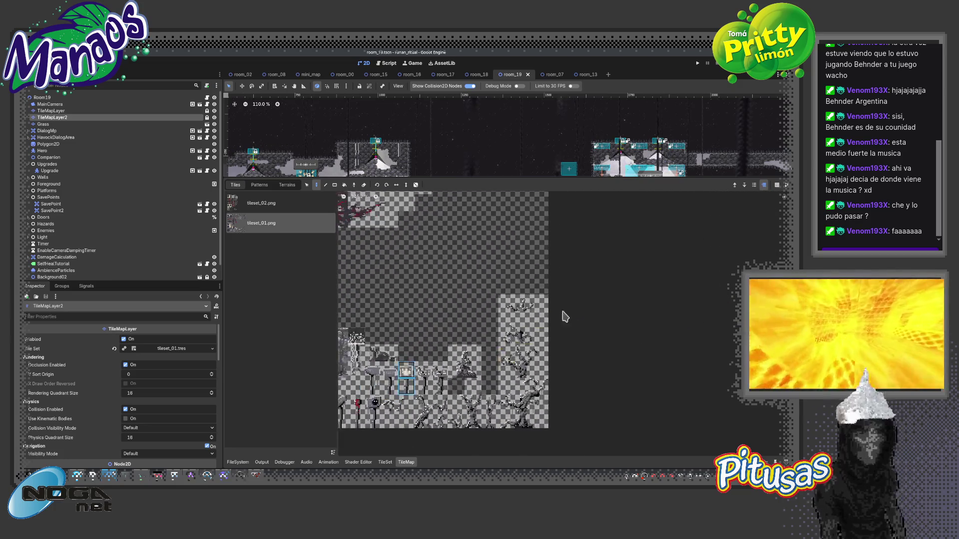
scroll(563, 317, up, 2)
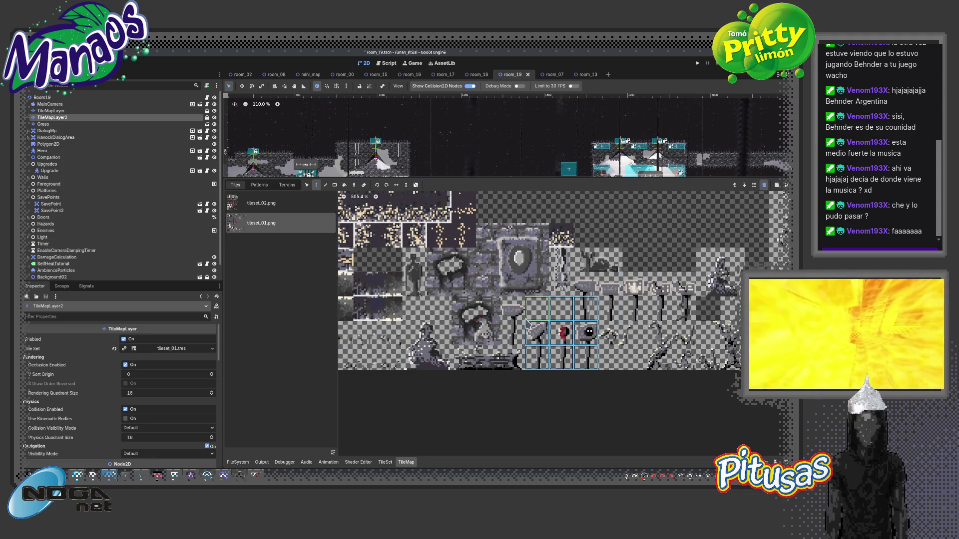
scroll(459, 300, left, 1)
scroll(460, 300, up, 1)
click(459, 300)
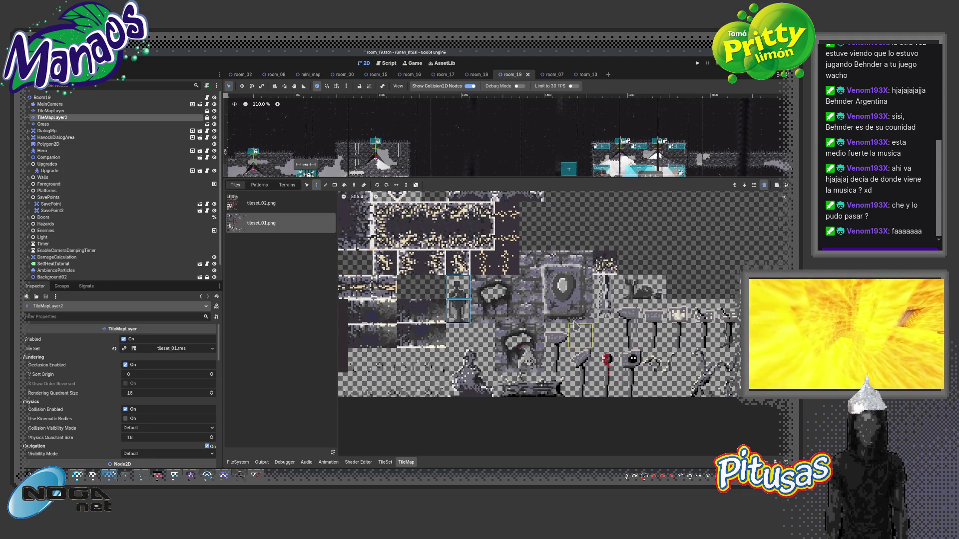
scroll(460, 300, down, 8)
drag(515, 305, 515, 317)
scroll(527, 318, down, 5)
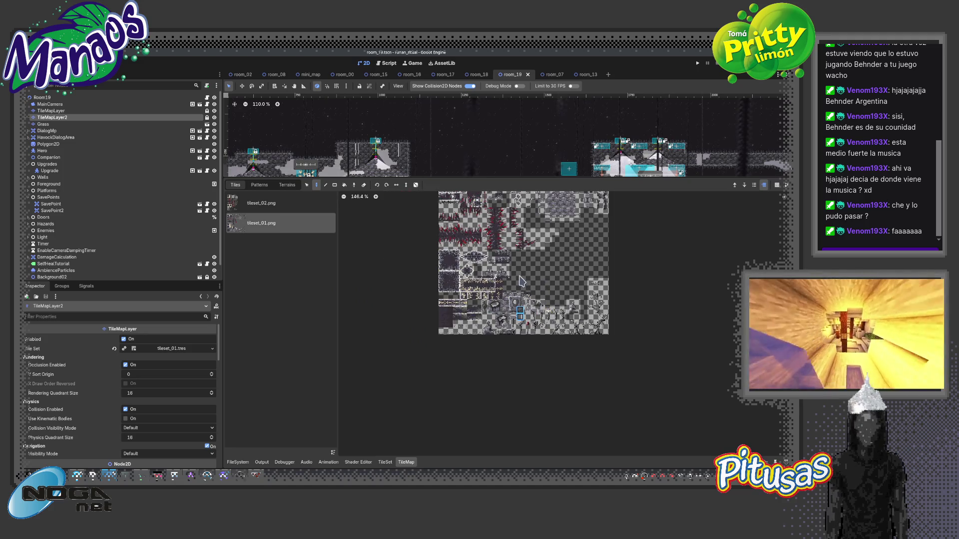
key(shift+F12)
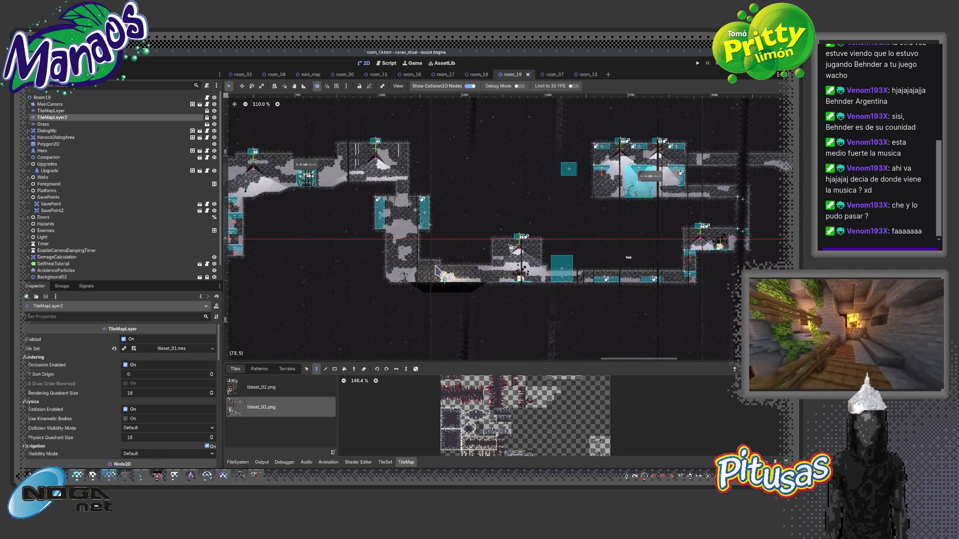
Paint a tile to the right of the test box and save room_19.
scroll(402, 289, left, 5)
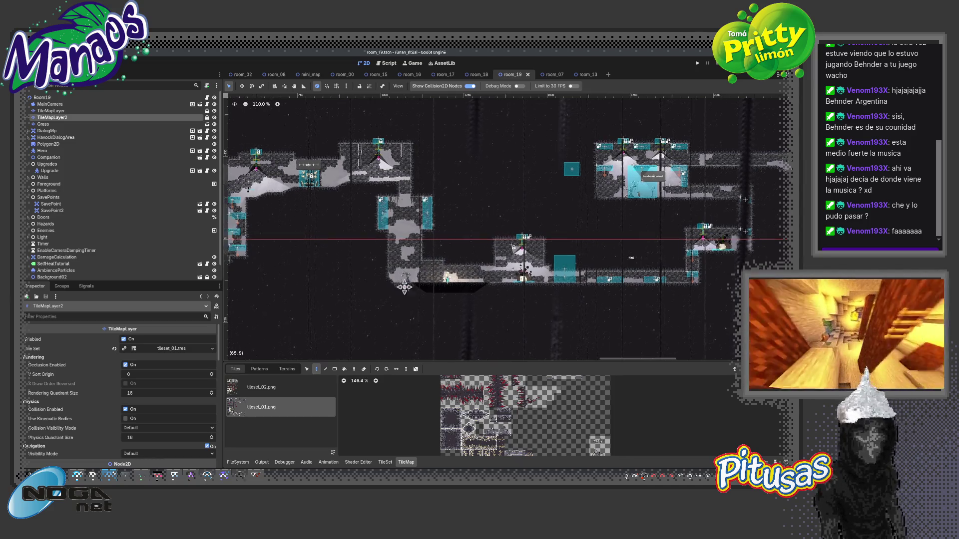
scroll(397, 290, left, 10)
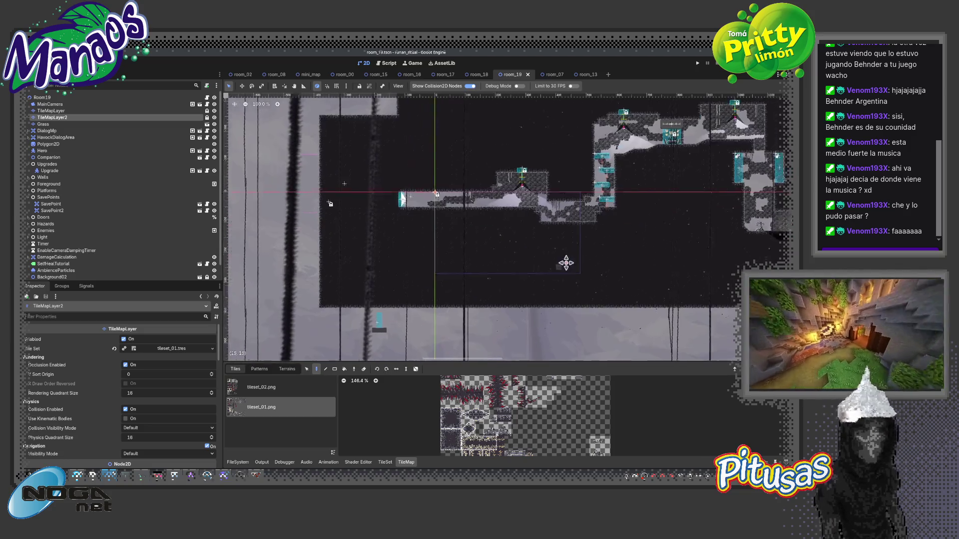
scroll(563, 265, down, 3)
scroll(575, 220, up, 3)
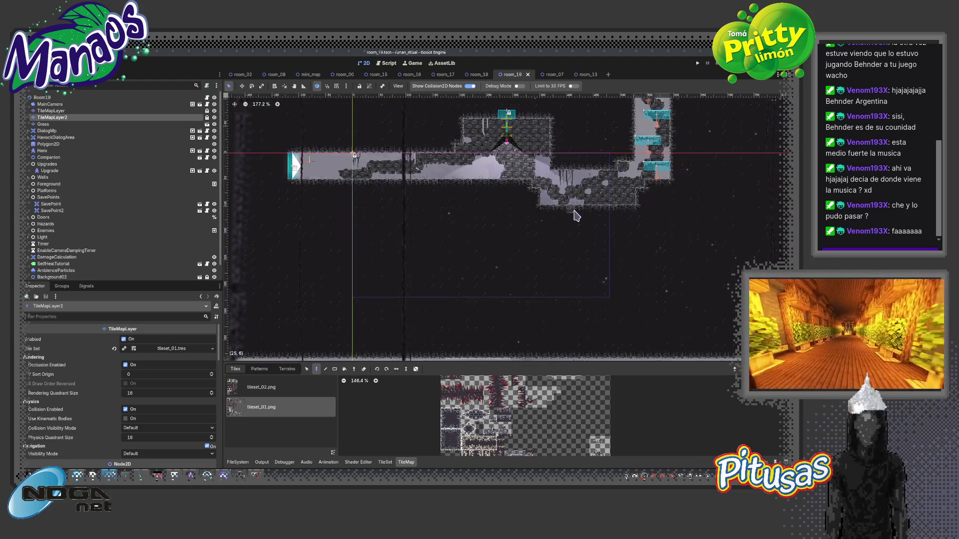
scroll(574, 216, down, 2)
scroll(635, 221, right, 2)
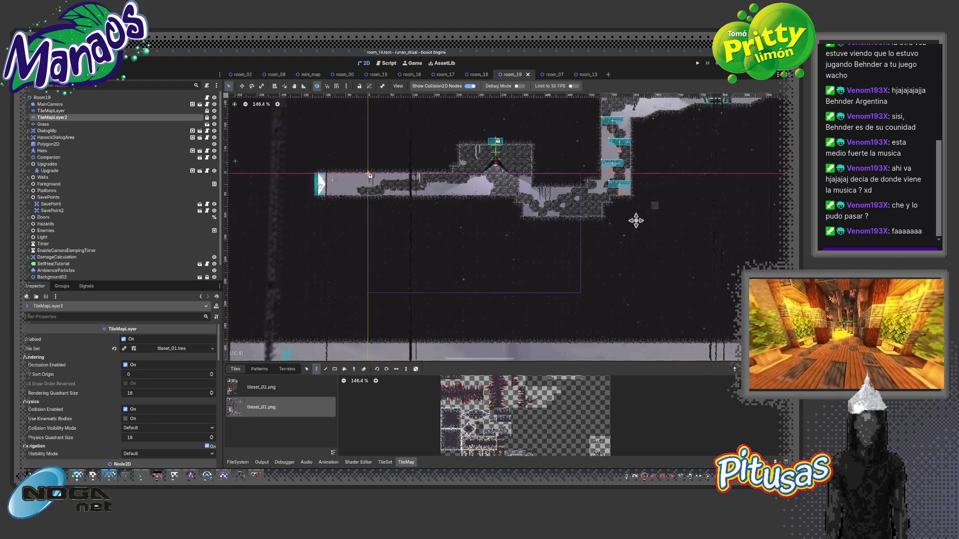
scroll(574, 254, down, 2)
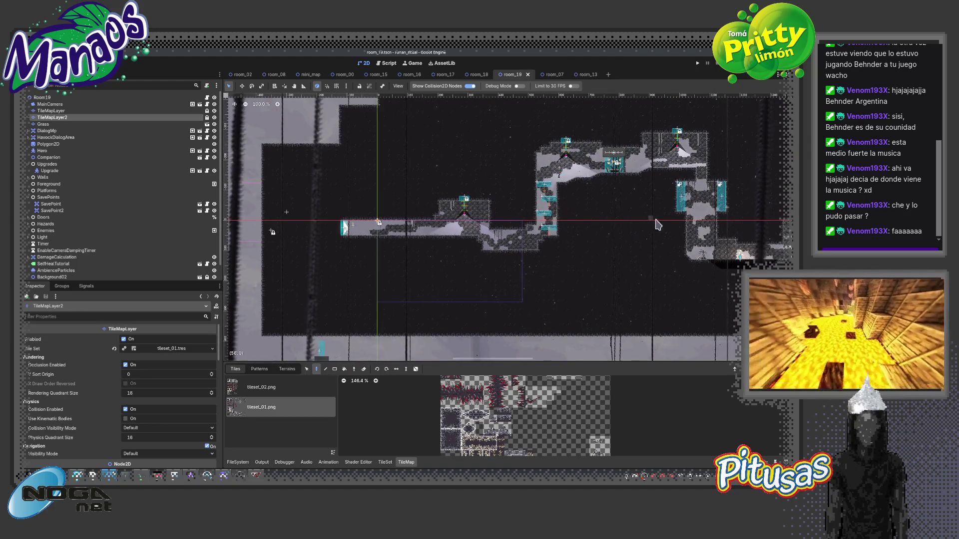
scroll(657, 220, up, 1)
scroll(500, 207, right, 3)
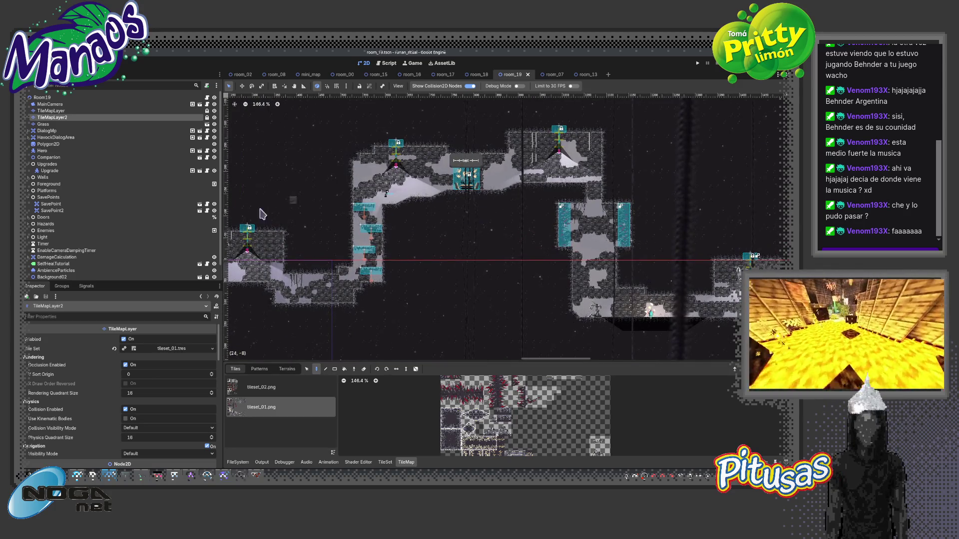
scroll(549, 419, up, 3)
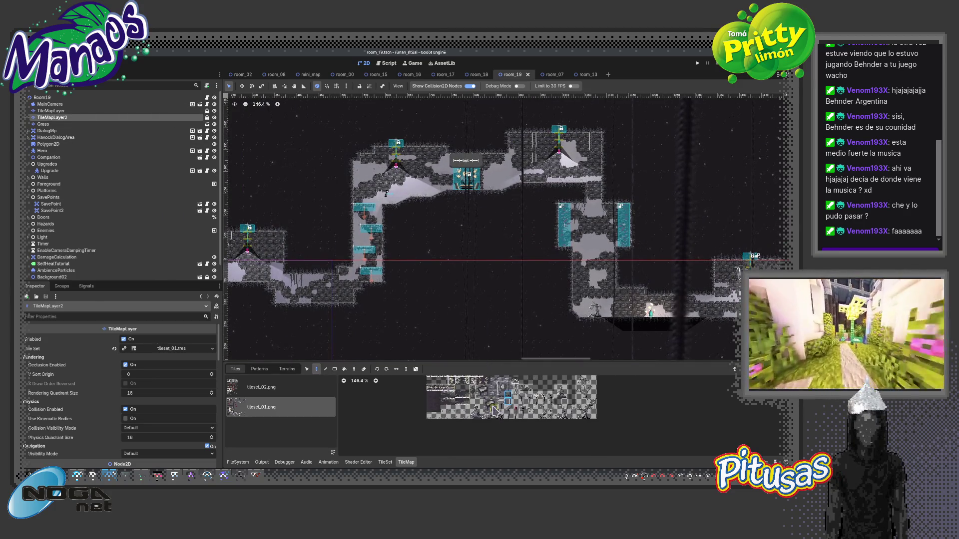
scroll(525, 413, up, 2)
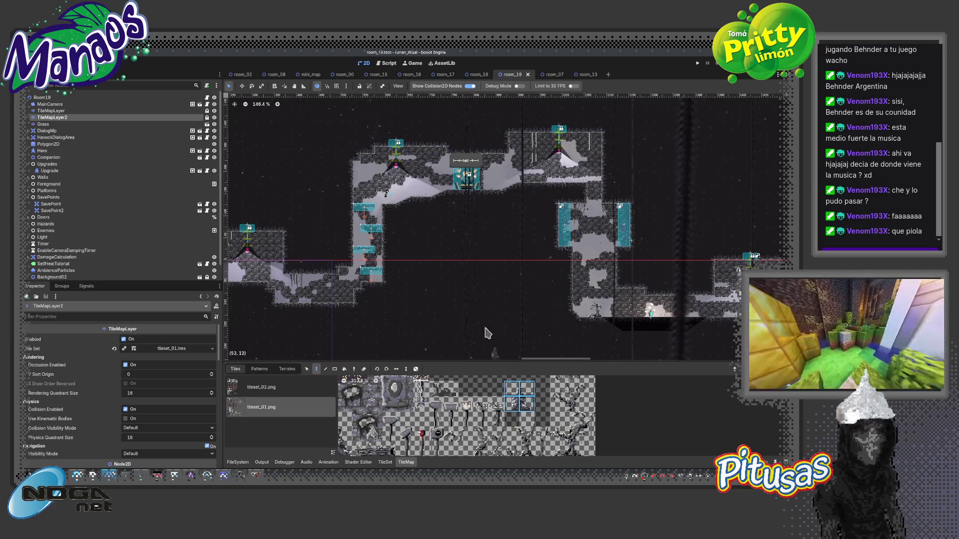
scroll(418, 183, up, 2)
click(532, 186)
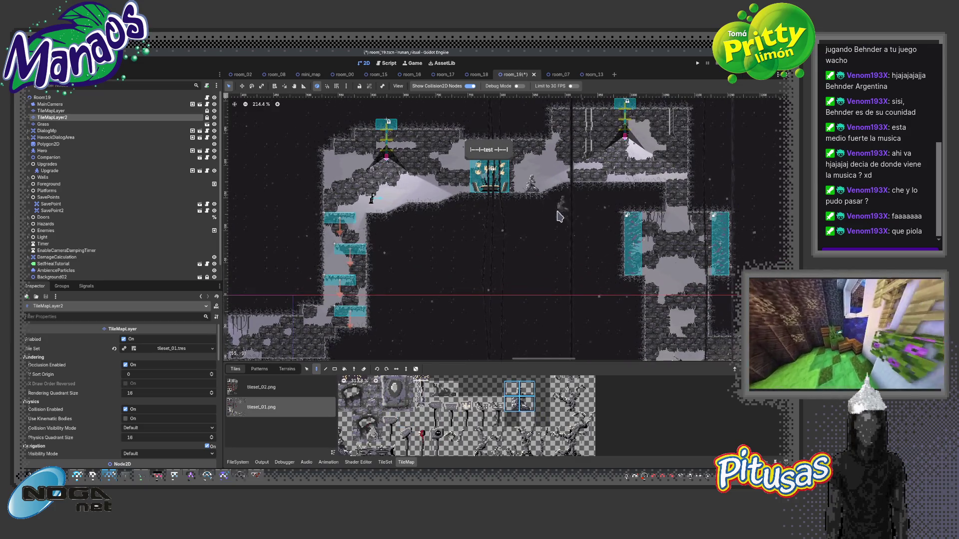
scroll(563, 215, down, 3)
key(ctrl+s)
Switch to the room_00 scene.
scroll(574, 237, down, 4)
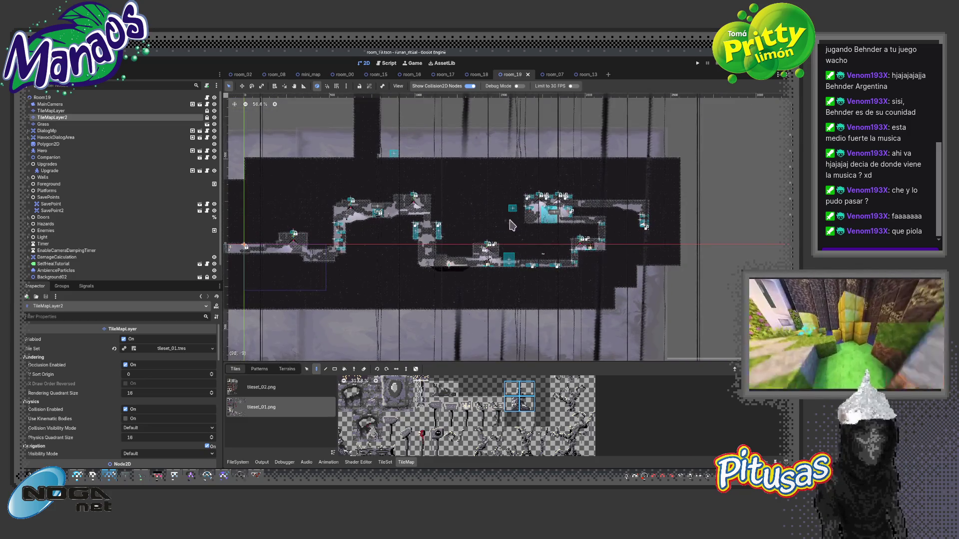
click(344, 75)
scroll(544, 325, down, 6)
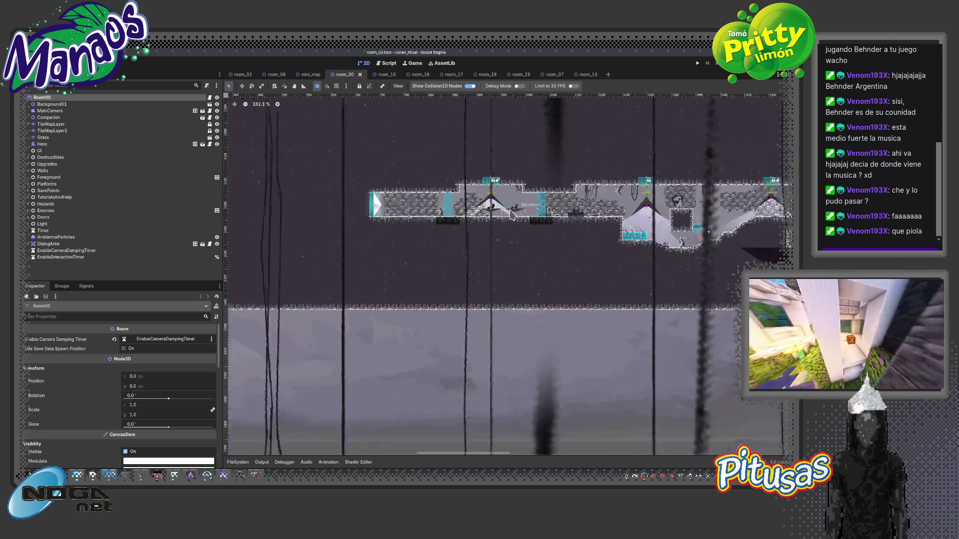
Zoom around room_00 and run the project with F5 to test it.
scroll(400, 259, up, 3)
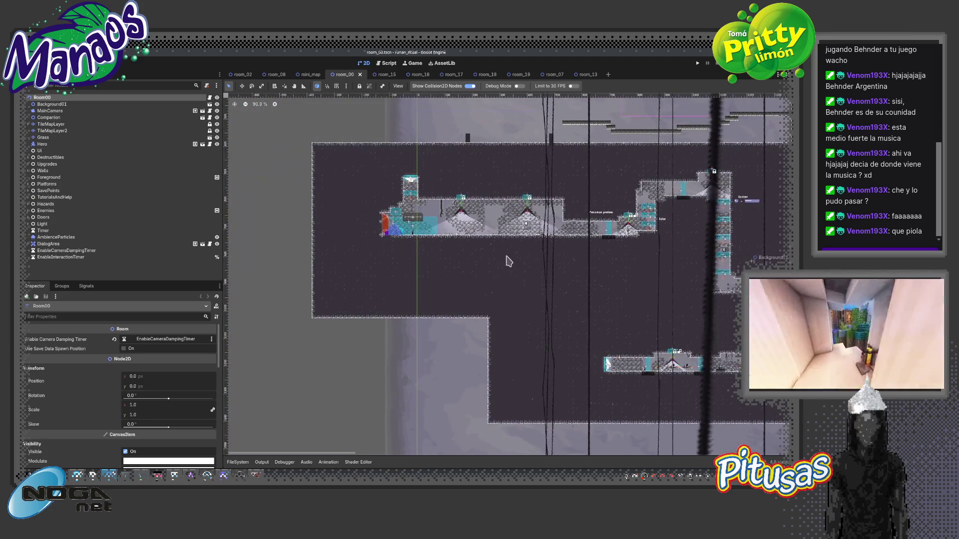
scroll(446, 255, up, 3)
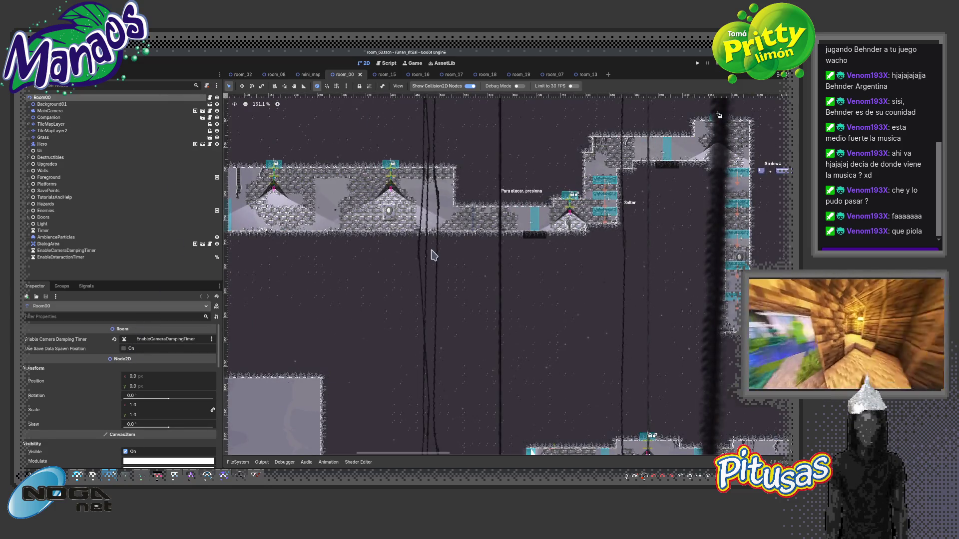
key(F5)
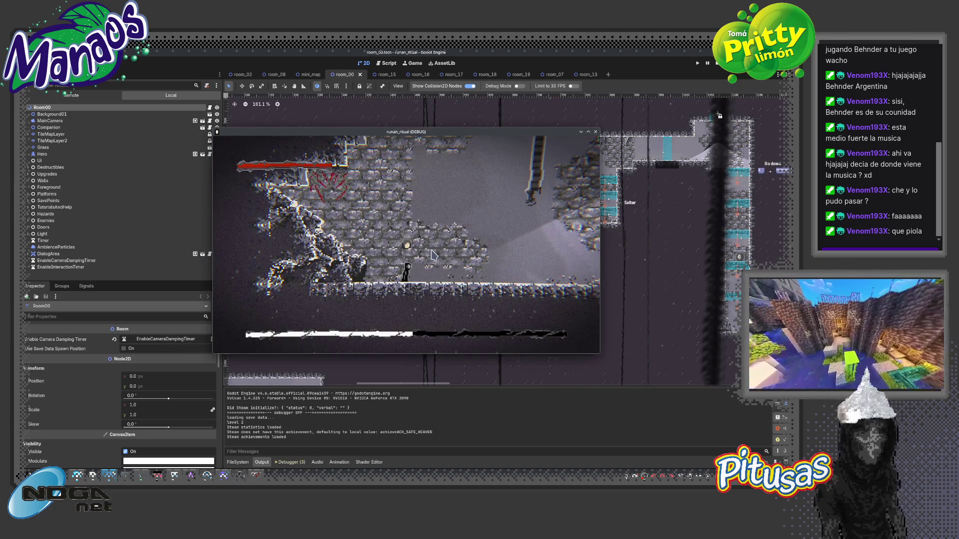
Run the character right, then quit the test run from the pause menu.
key(Right)
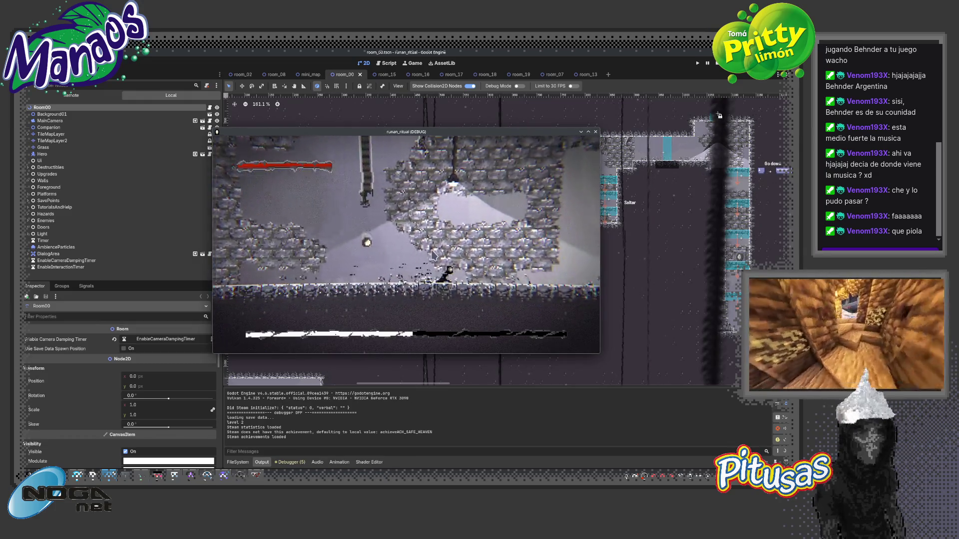
key(Right)
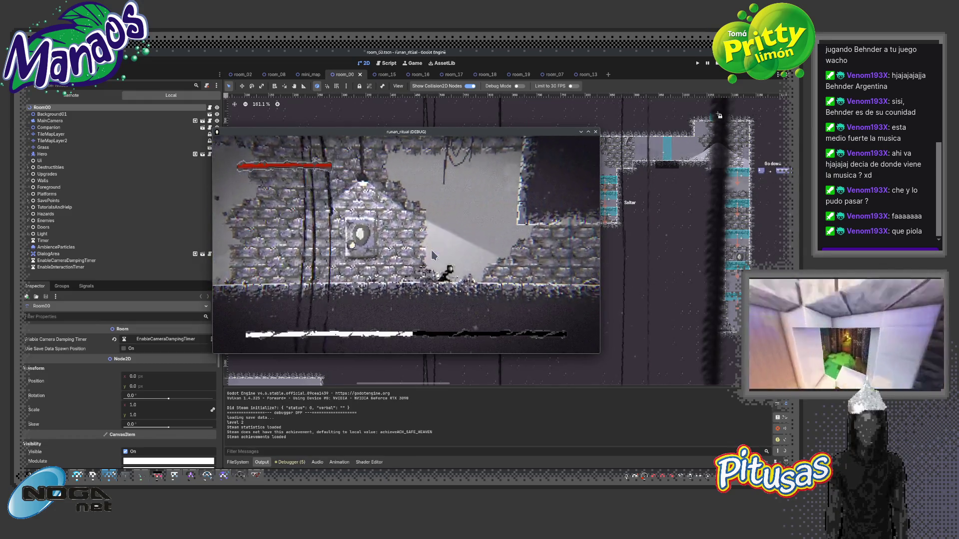
key(Escape)
key(Escape)
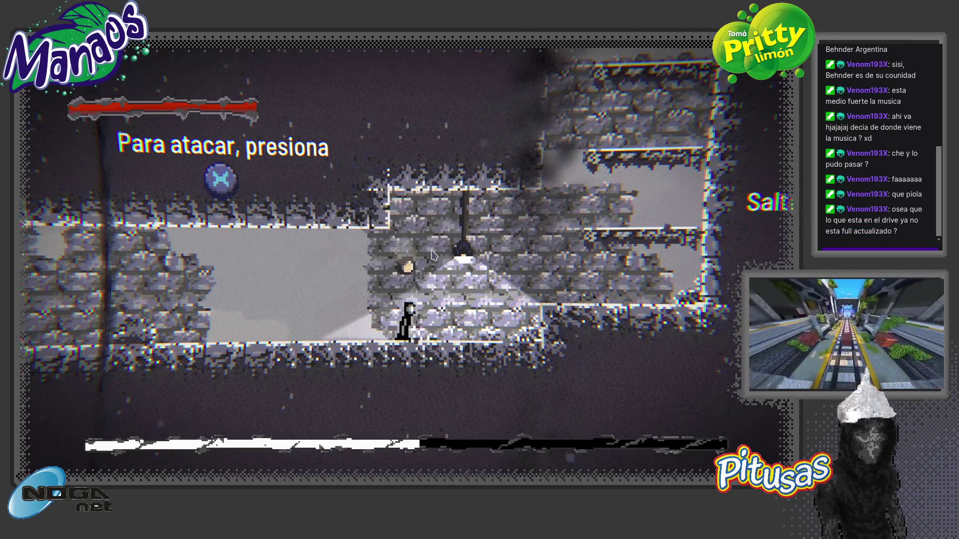
key(Escape)
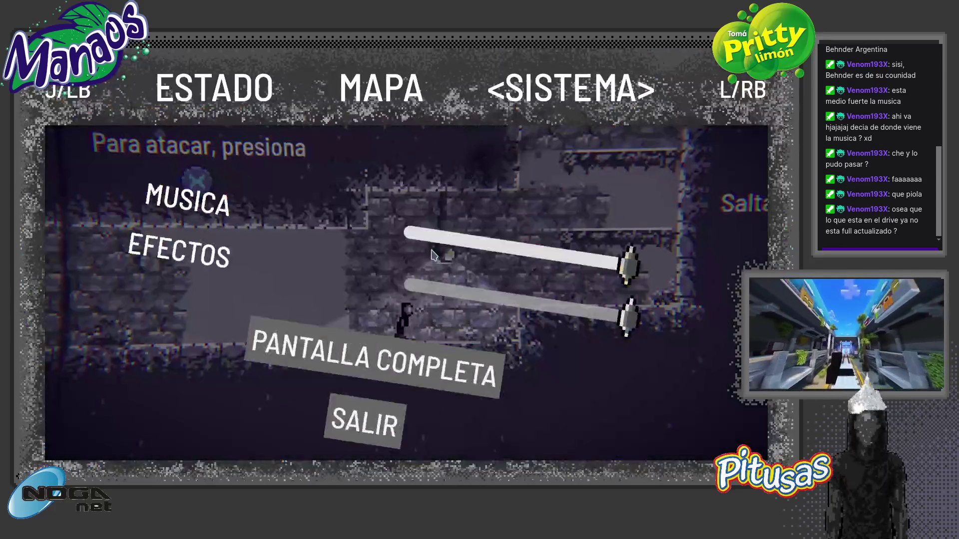
key(Return)
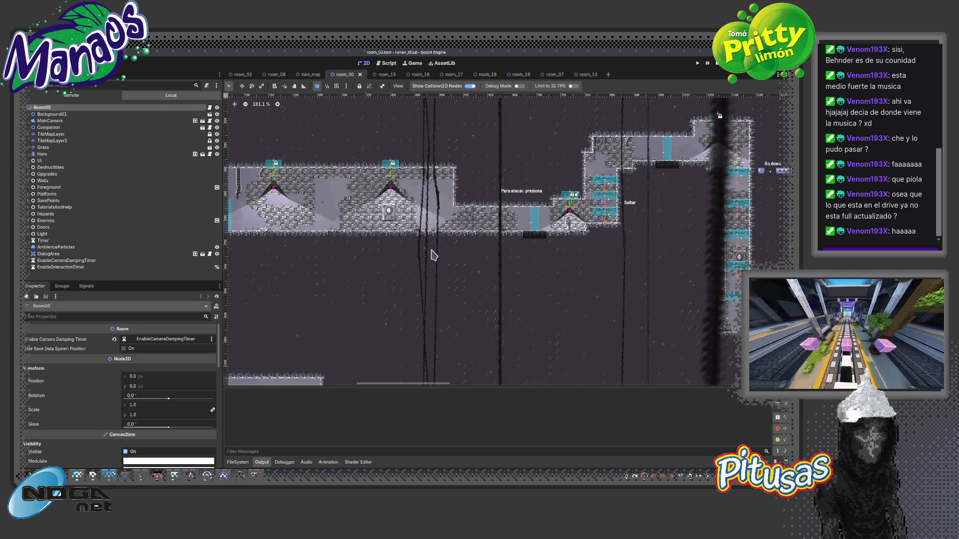
Relaunch the game with F5 in full screen and run right through the corridor.
key(F5)
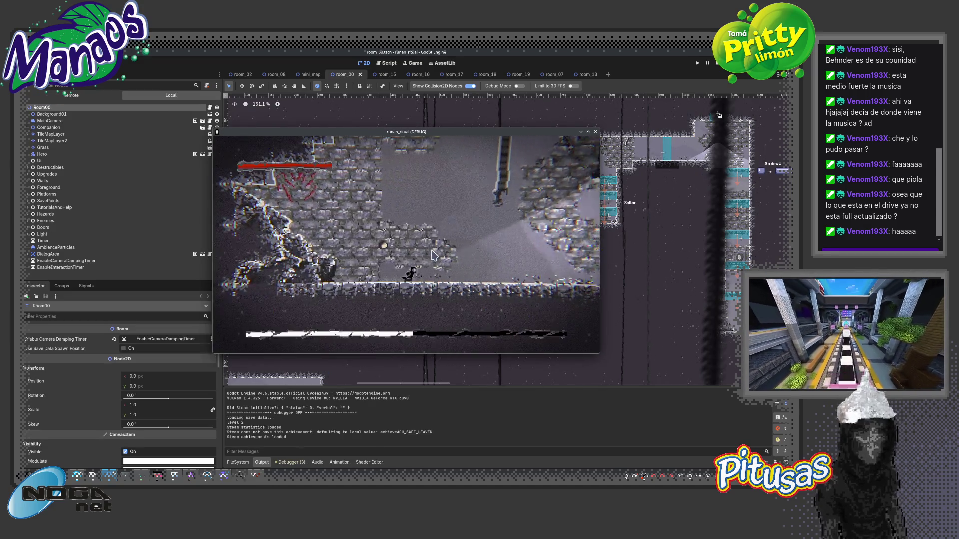
key(Escape)
click(433, 255)
key(Escape)
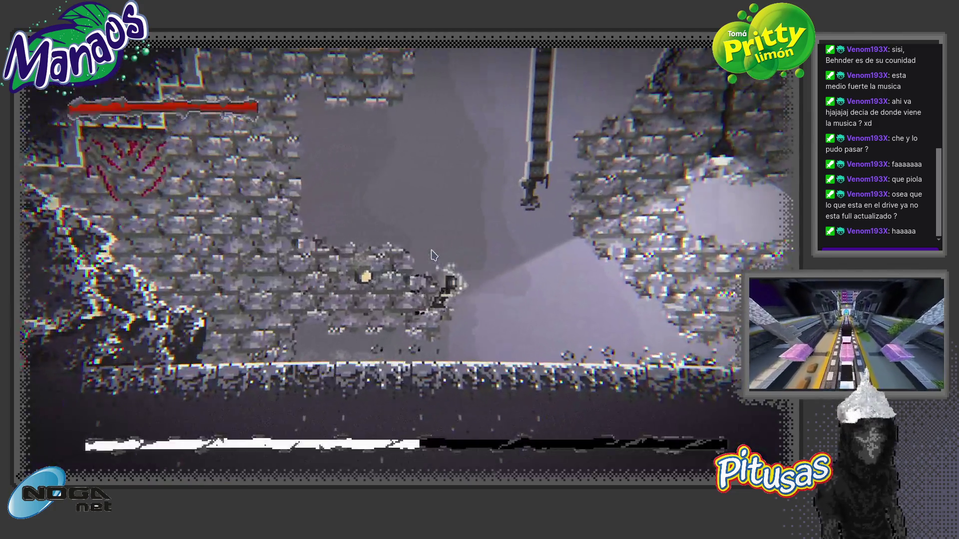
key(d)
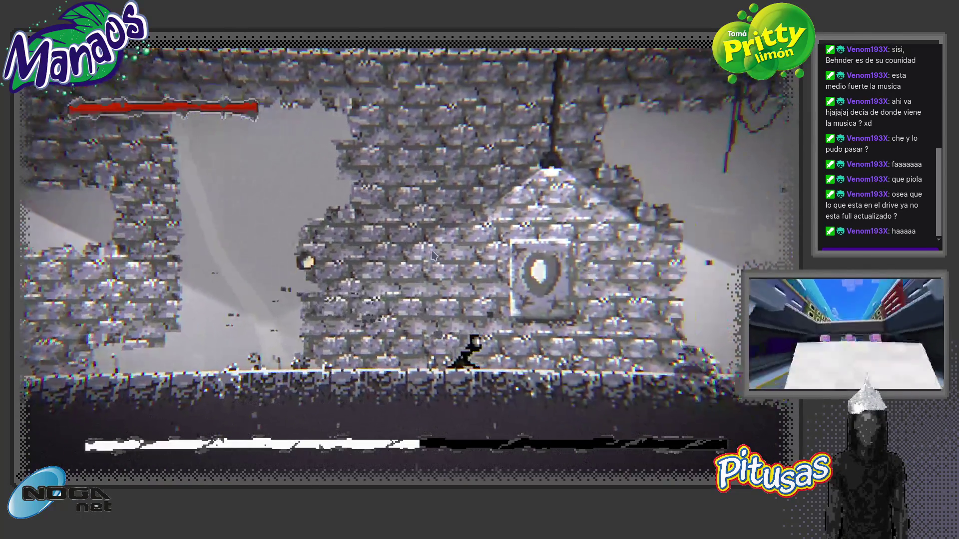
key(d)
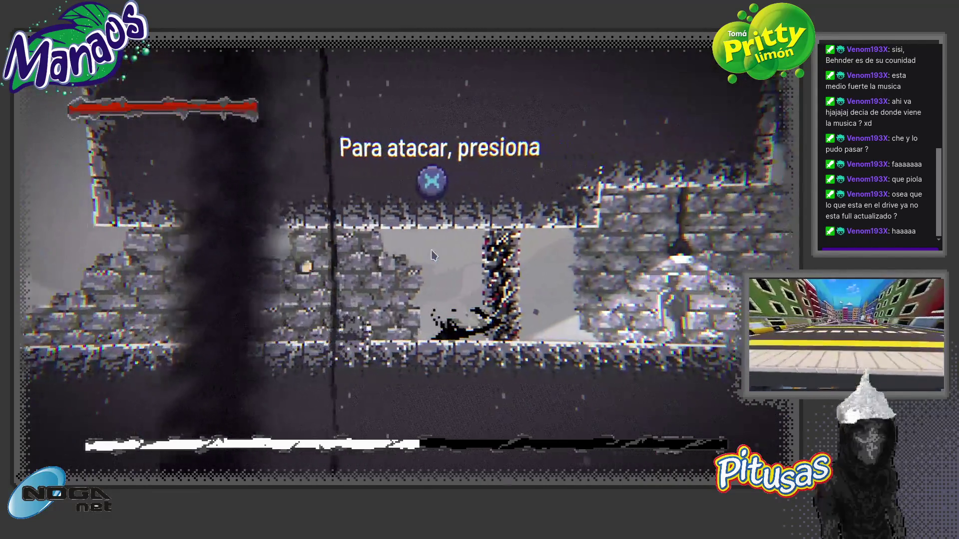
key(d)
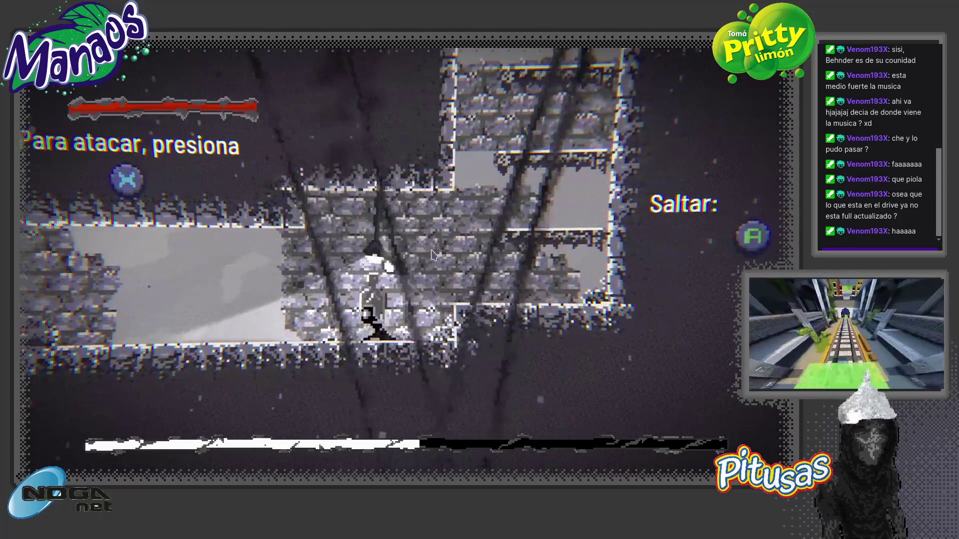
Reach the jump tutorial, jump up the wall, then quit via the pause menu.
key(a)
key(d)
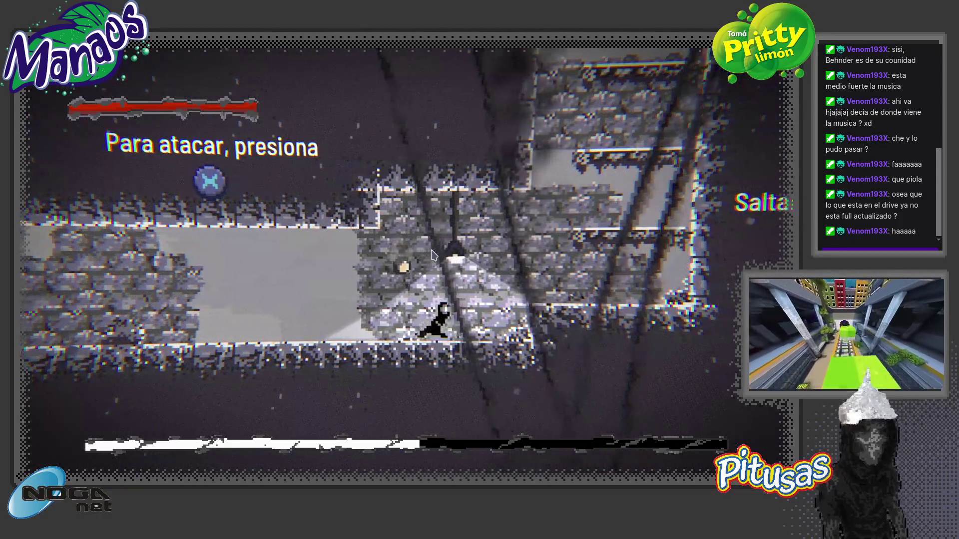
key(d)
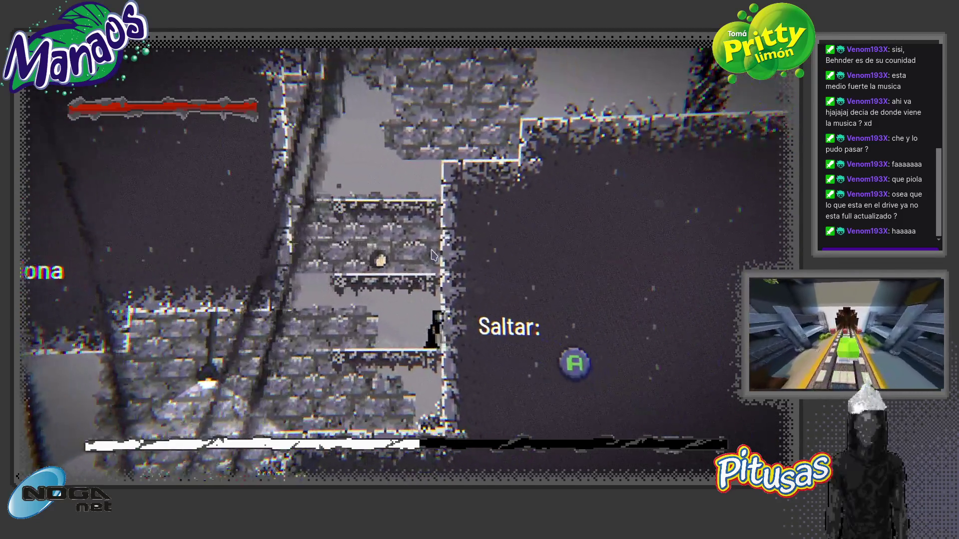
key(space)
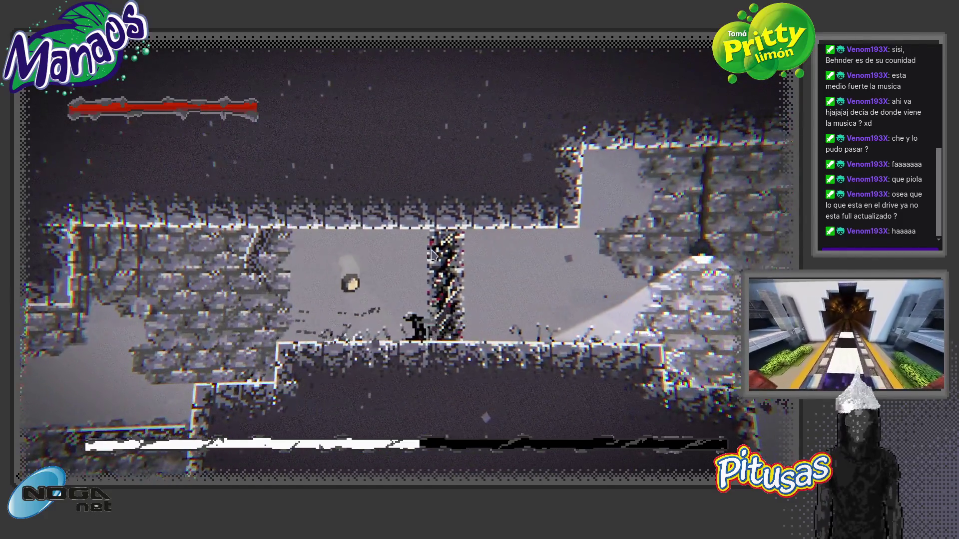
key(d)
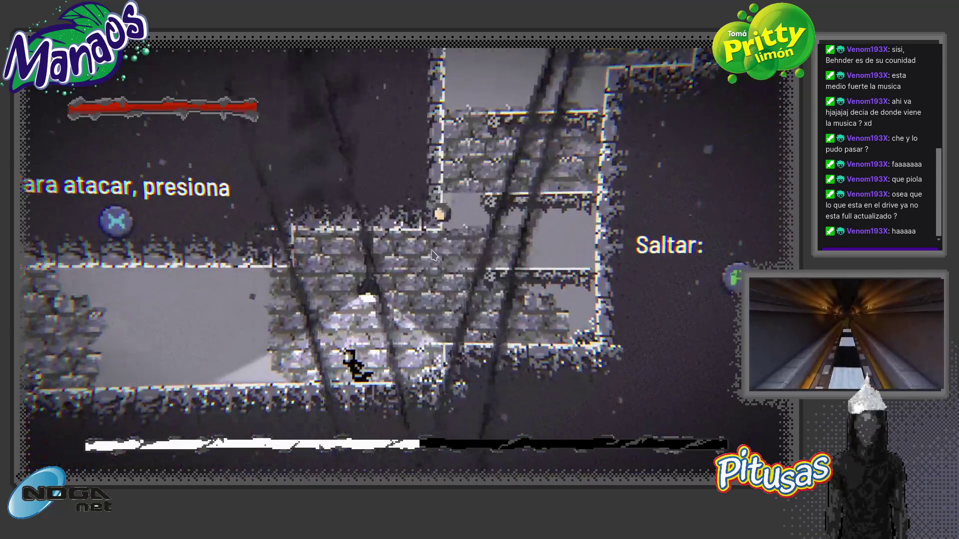
key(Escape)
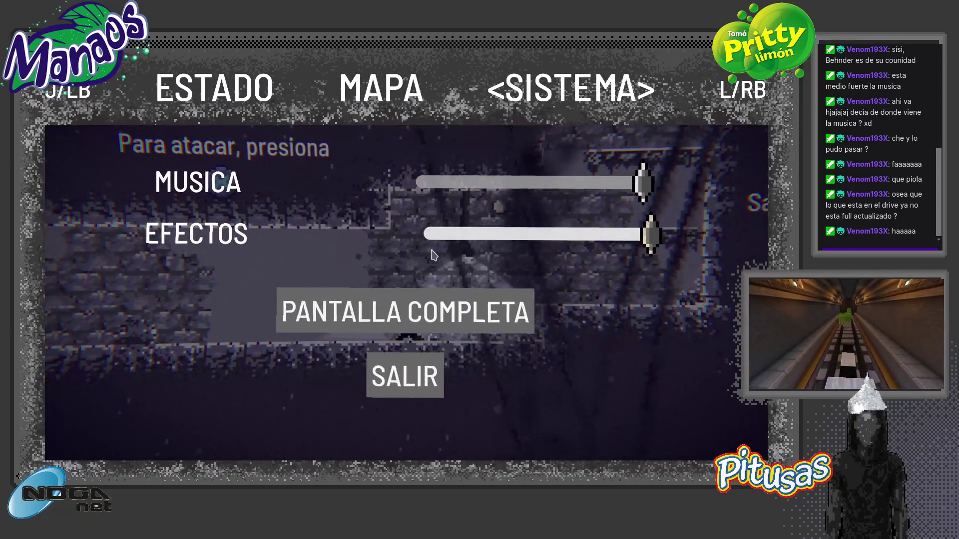
key(Return)
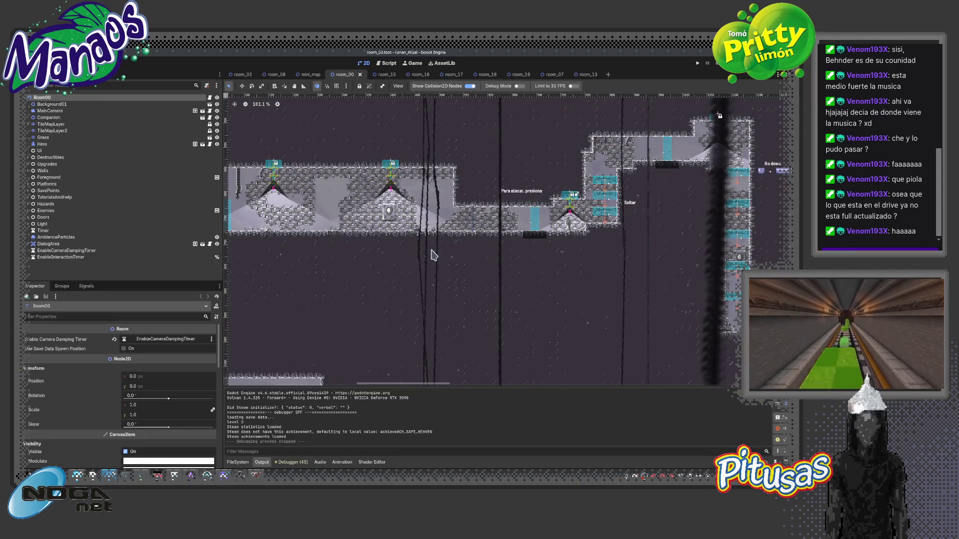
Give Destructible4 a 48×48 sprite-sheet region and move it to 454, 693.
scroll(579, 210, up, 3)
click(560, 239)
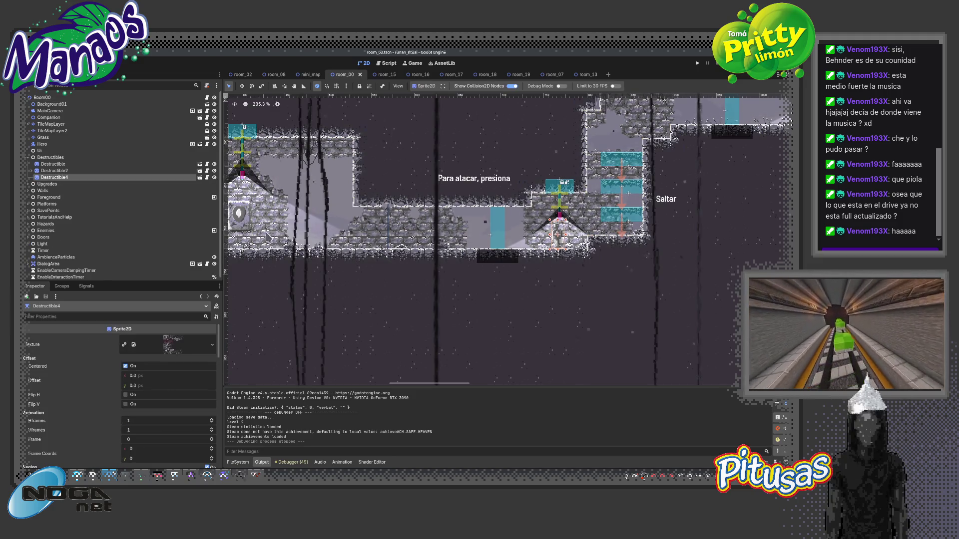
drag(217, 357, 219, 382)
click(121, 360)
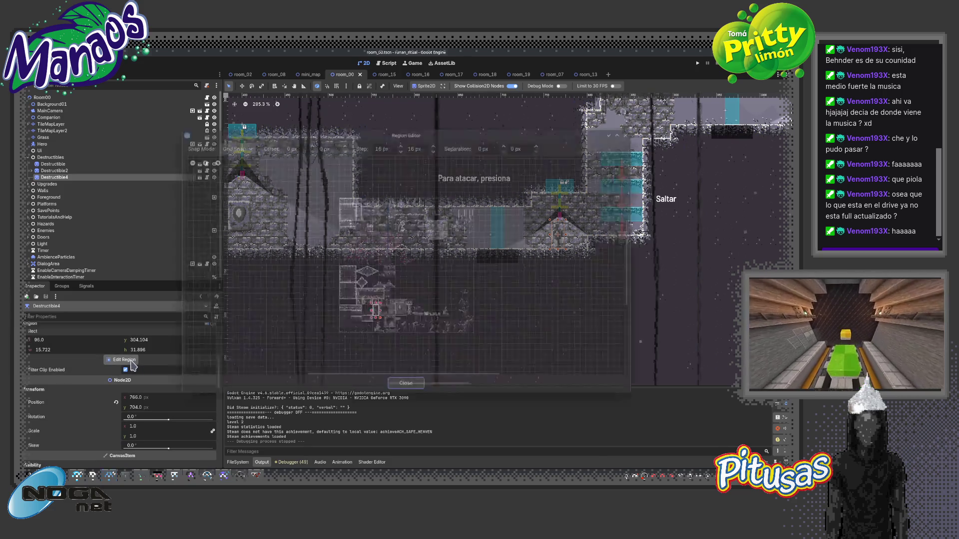
scroll(316, 285, up, 4)
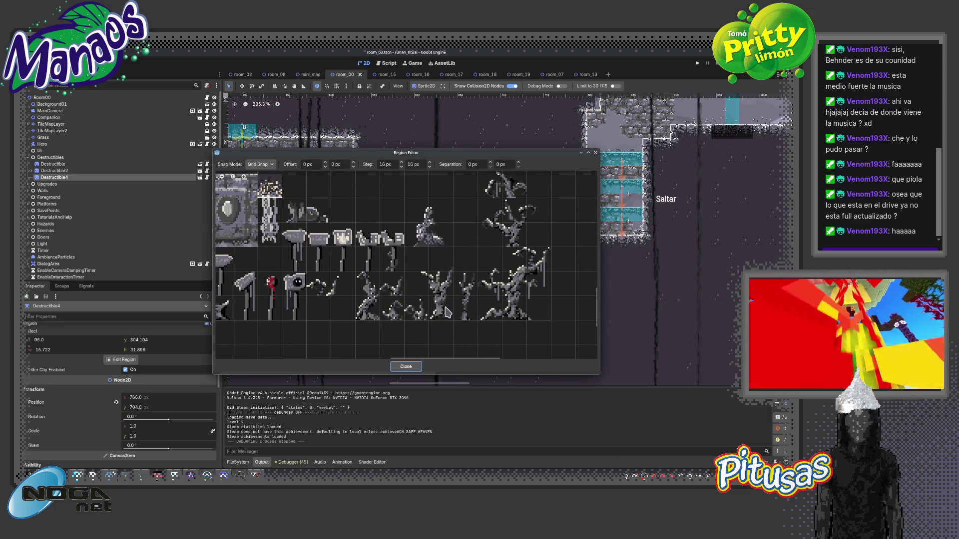
scroll(329, 277, down, 1)
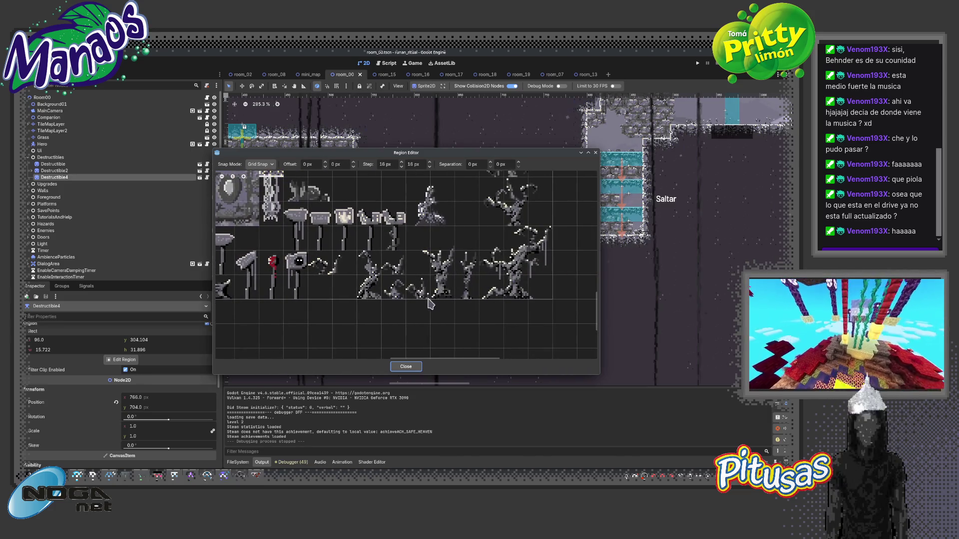
mouse_move(479, 299)
mouse_down()
mouse_move(550, 245)
mouse_move(552, 226)
mouse_move(294, 241)
mouse_up()
click(405, 366)
scroll(293, 240, down, 3)
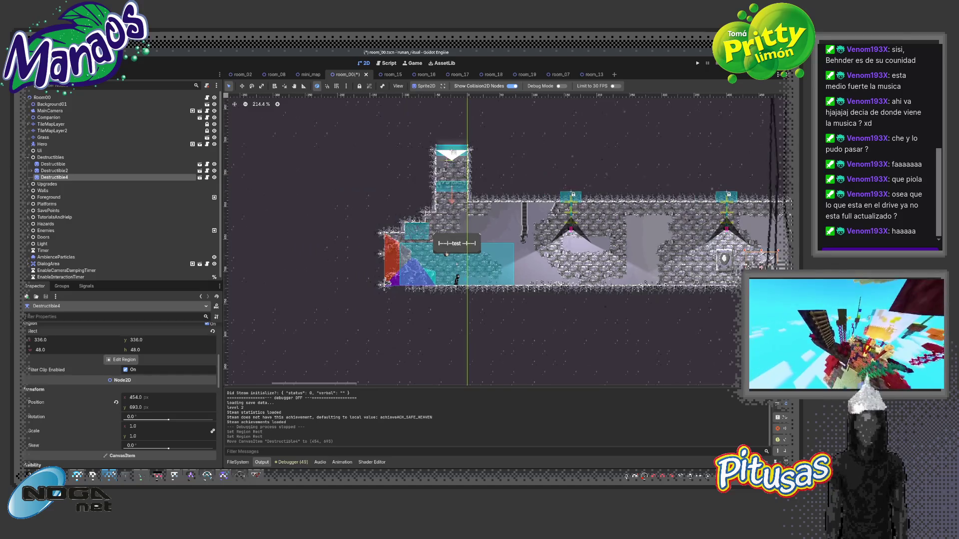
Undo the accidental Background01 move, reselect Destructible4, then save and run with F5.
drag(574, 273, 531, 273)
key(ctrl+z)
scroll(615, 276, right, 5)
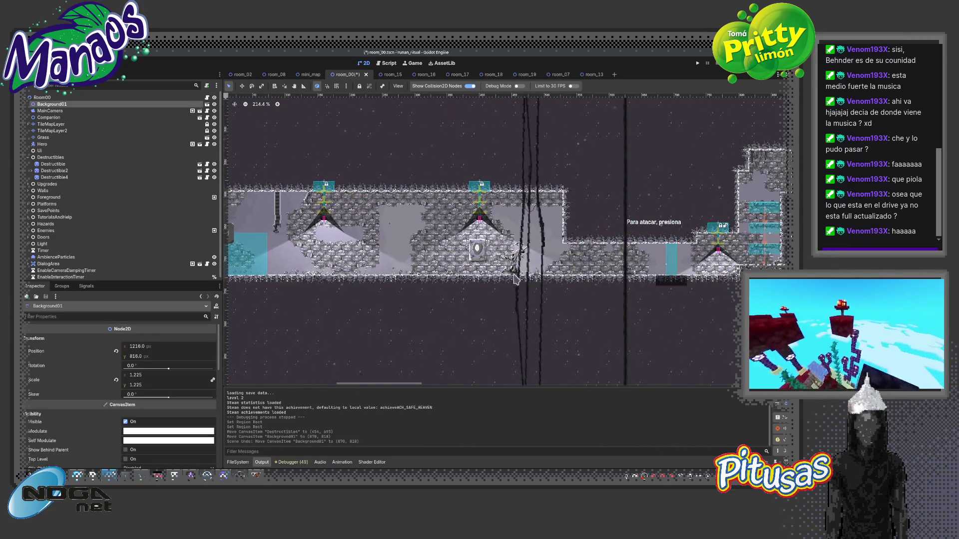
scroll(702, 278, up, 1)
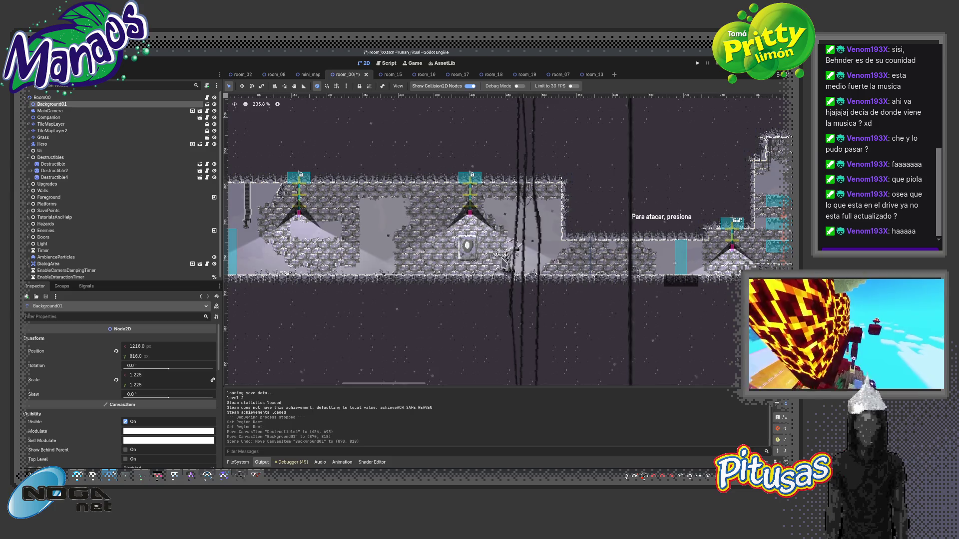
click(95, 177)
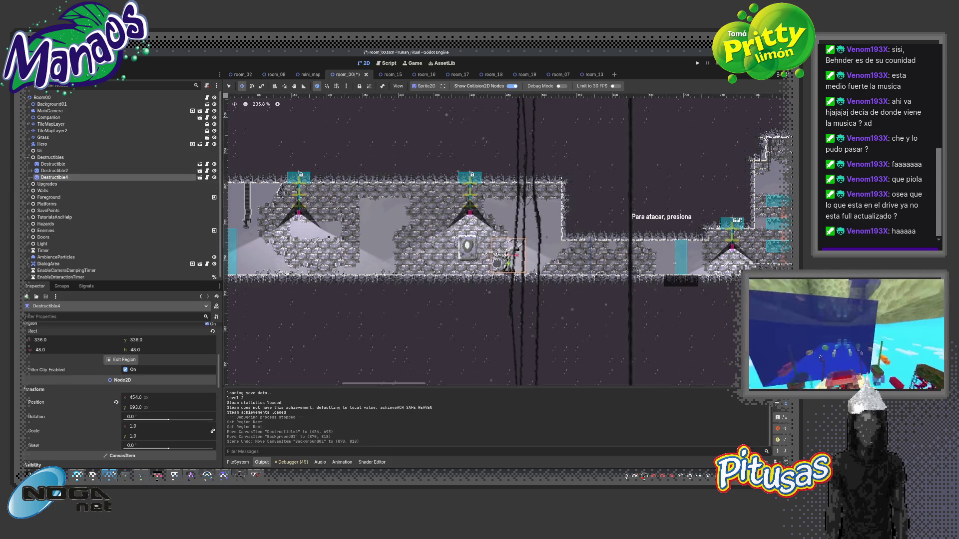
scroll(324, 242, left, 5)
key(F5)
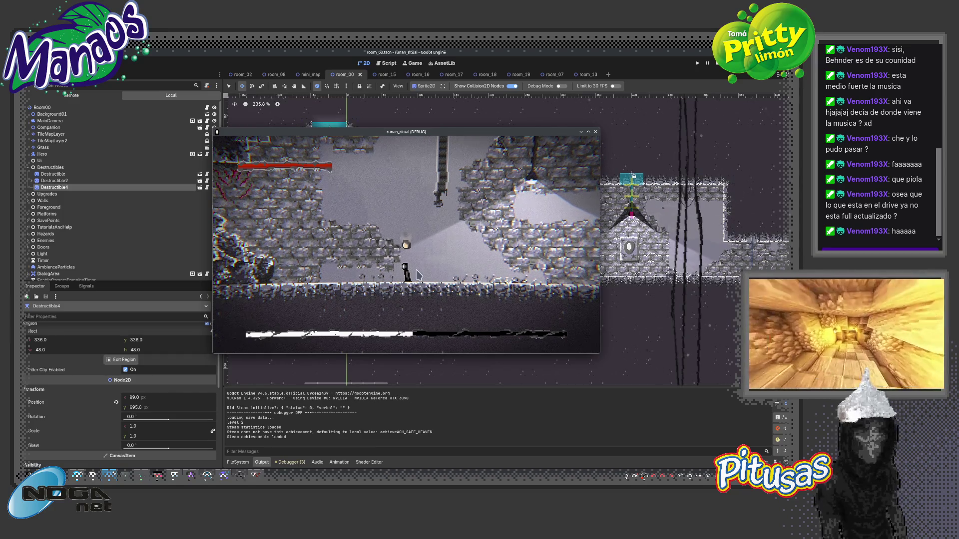
Walk the character right and left to test movement in the room.
key(Right)
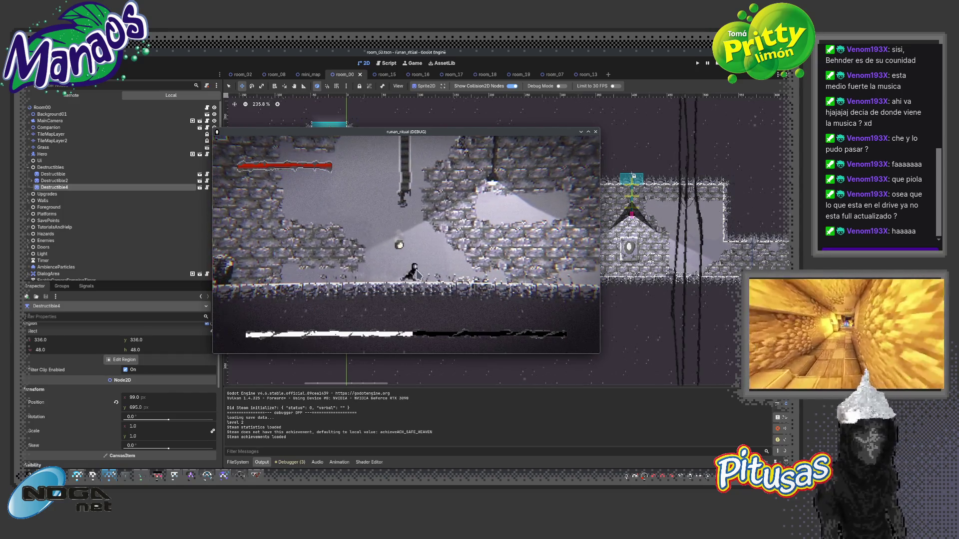
key(Left)
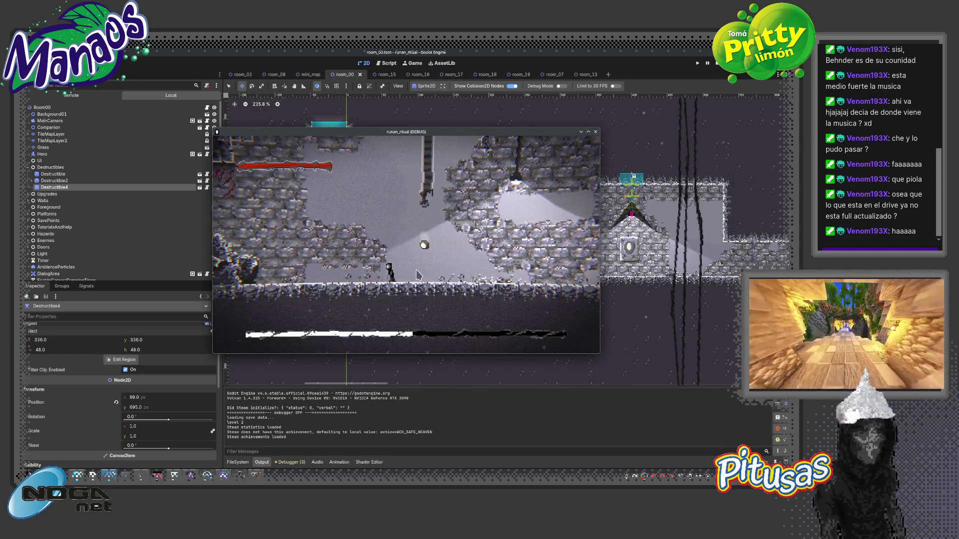
key(Right)
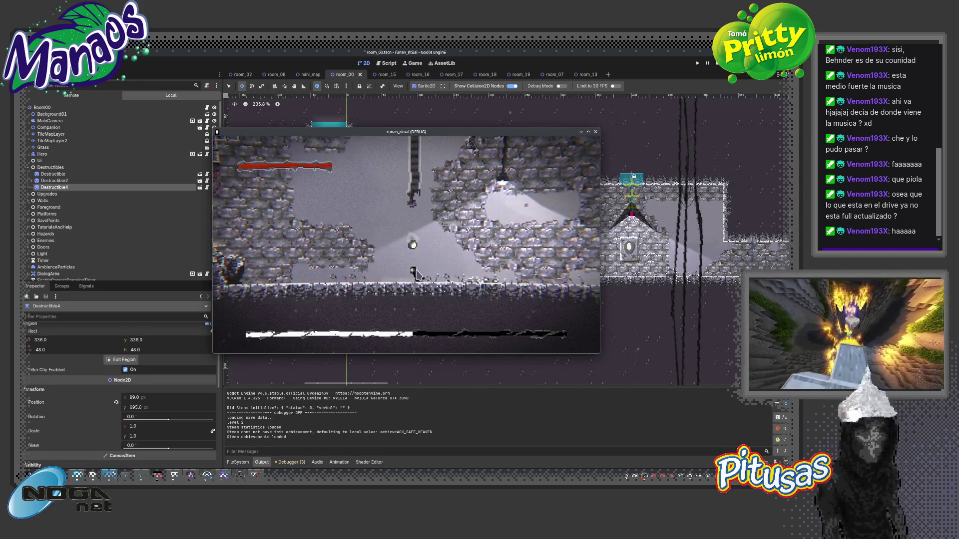
key(Left)
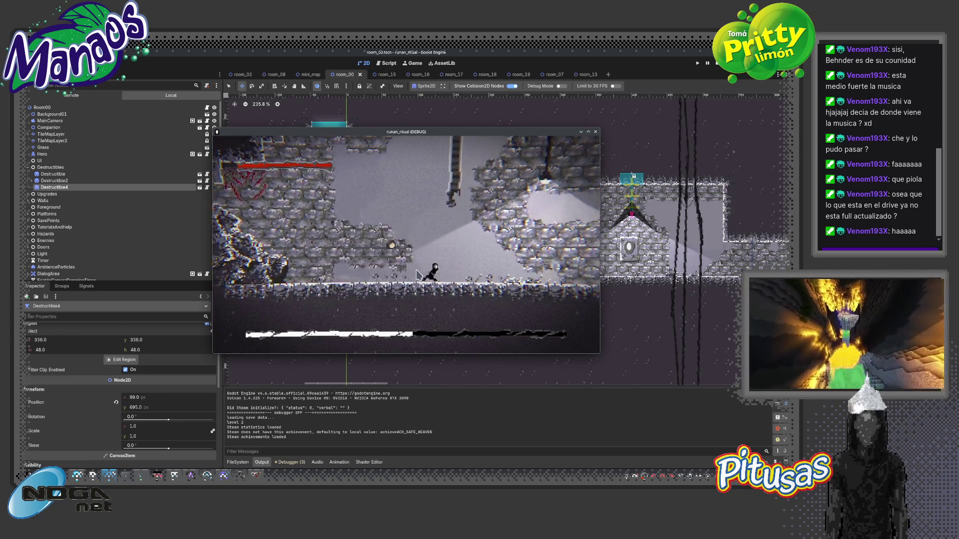
Check the MAPA page in the pause menu, go to SISTEMA, and quit the game.
key(Escape)
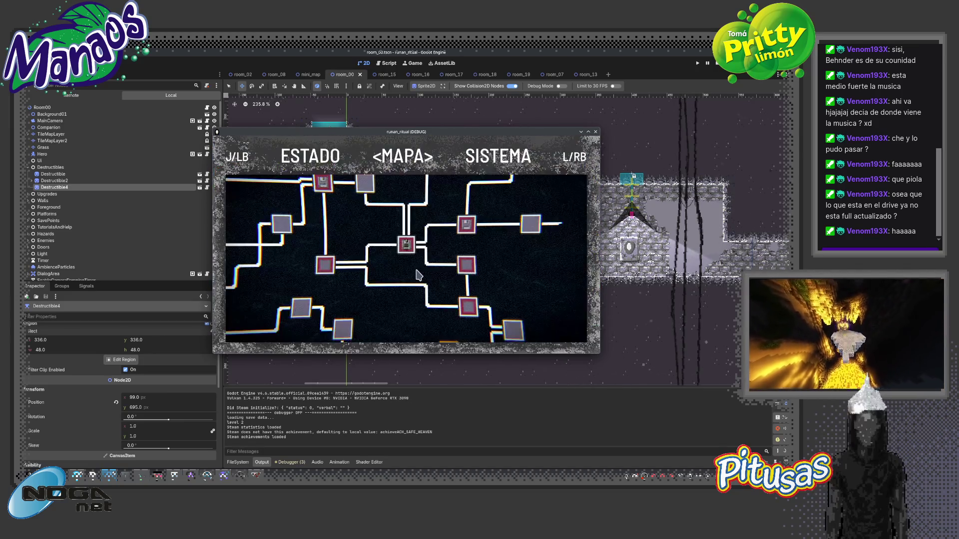
key(l)
key(j)
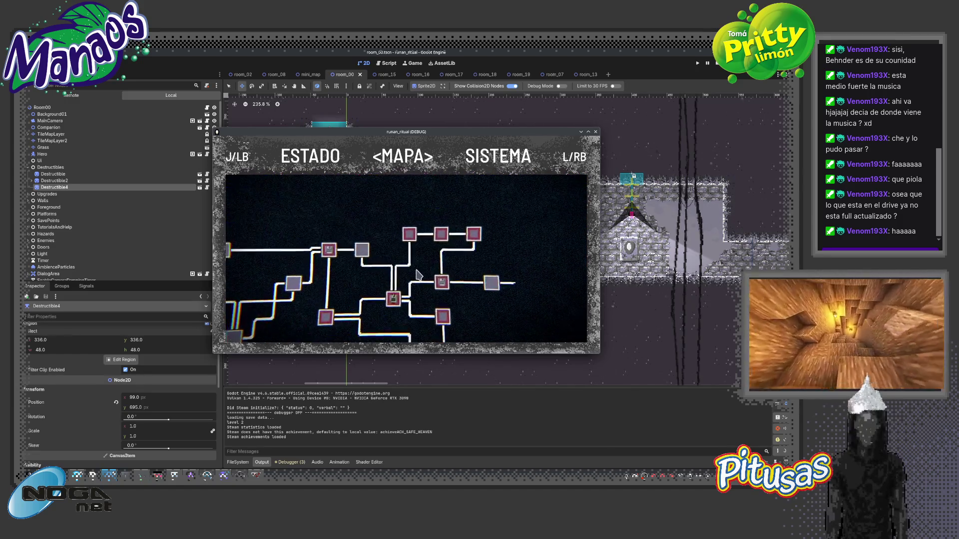
key(Escape)
key(Escape)
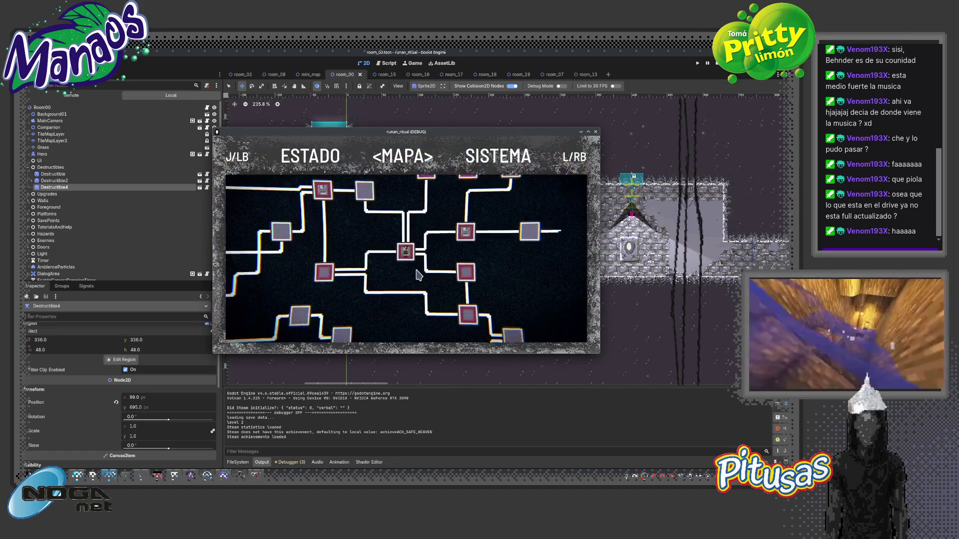
key(l)
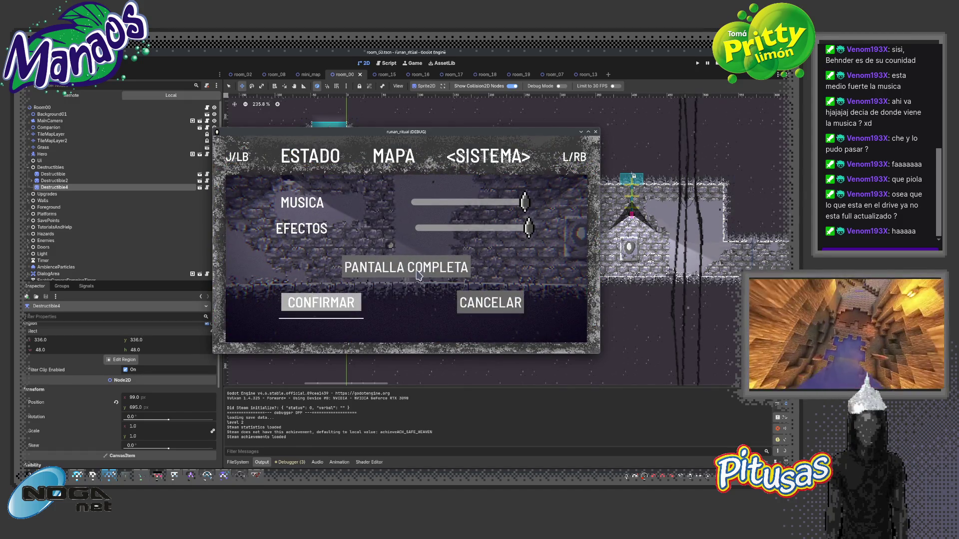
key(F8)
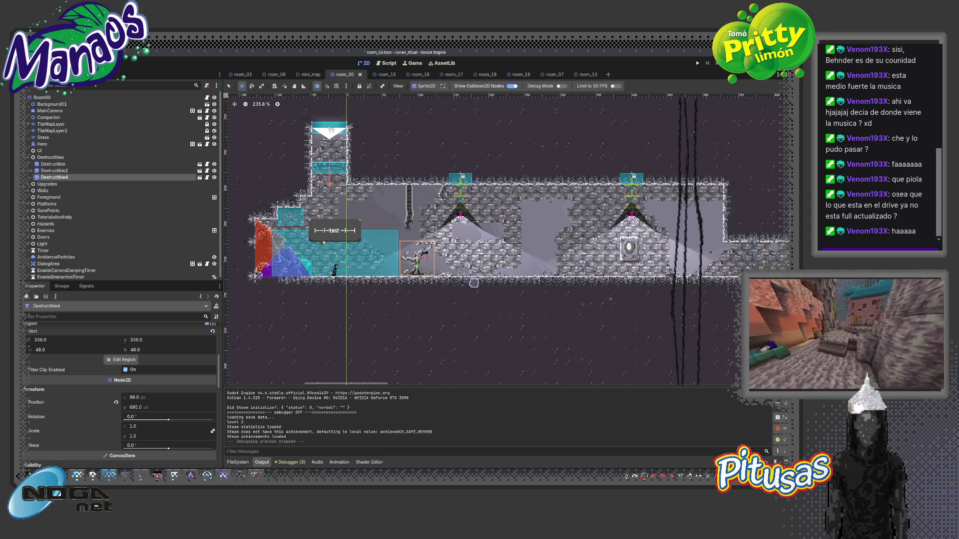
scroll(473, 283, down, 3)
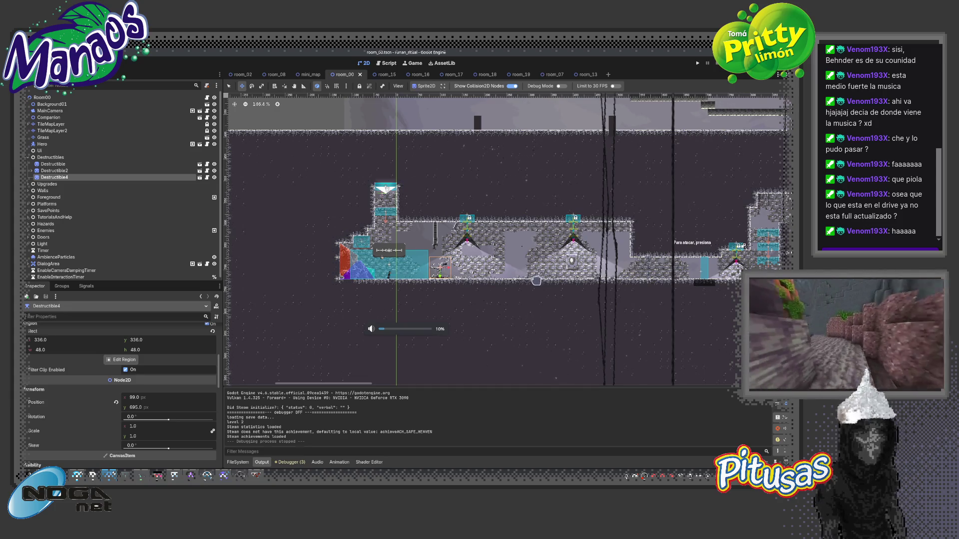
scroll(535, 281, down, 4)
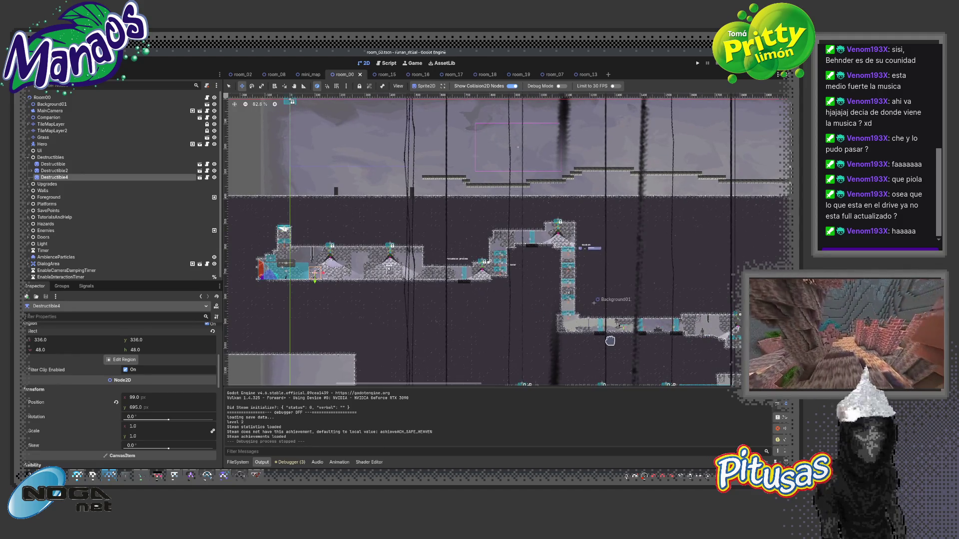
drag(610, 341, 530, 304)
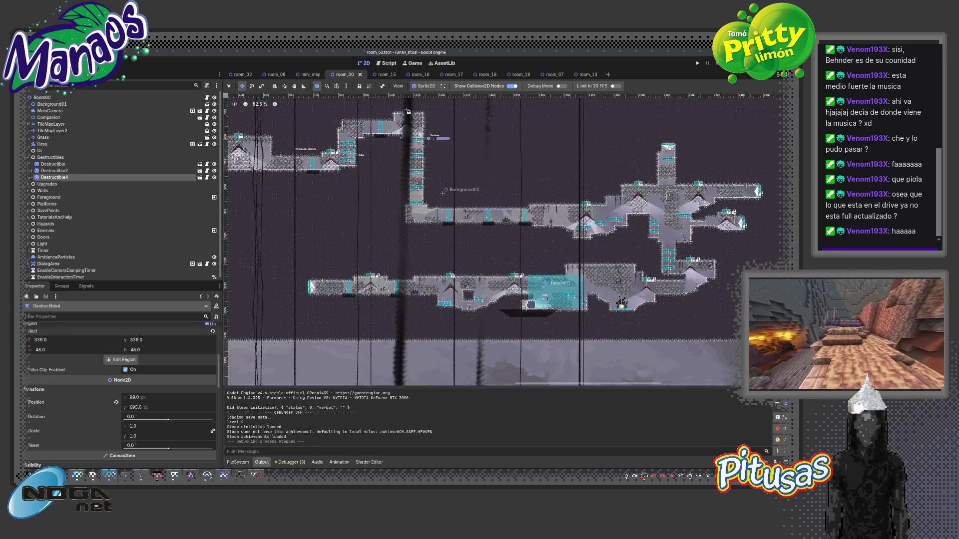
scroll(530, 303, up, 10)
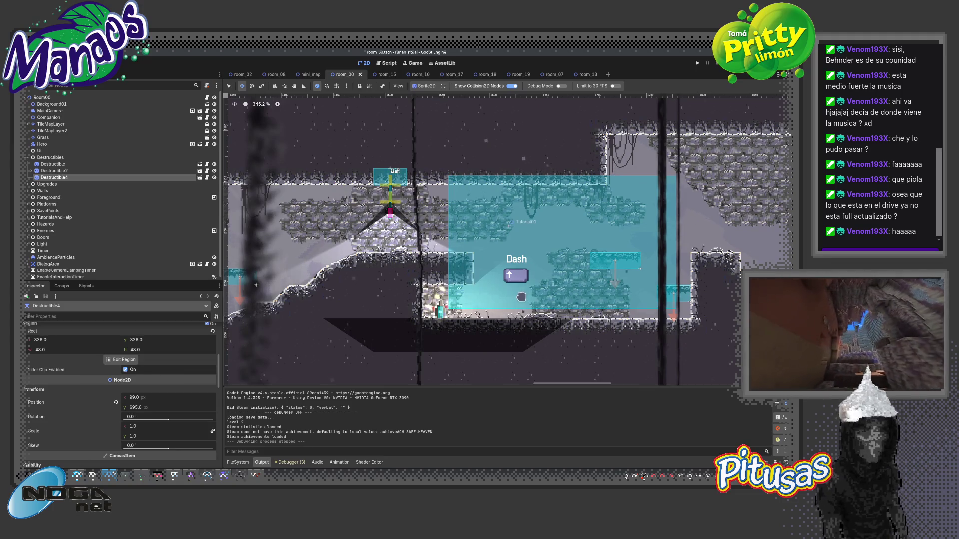
scroll(521, 296, down, 4)
scroll(516, 297, down, 1)
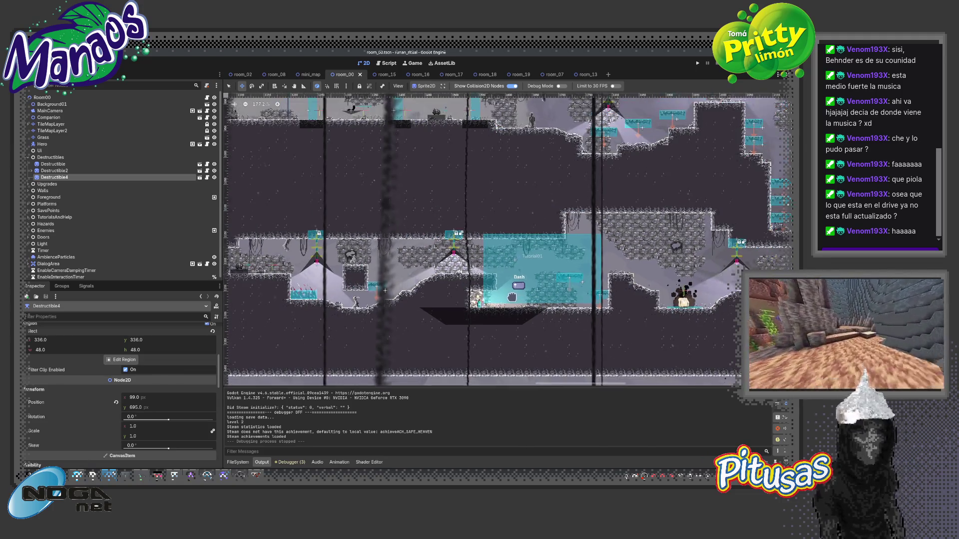
drag(446, 306, 540, 318)
scroll(337, 283, down, 2)
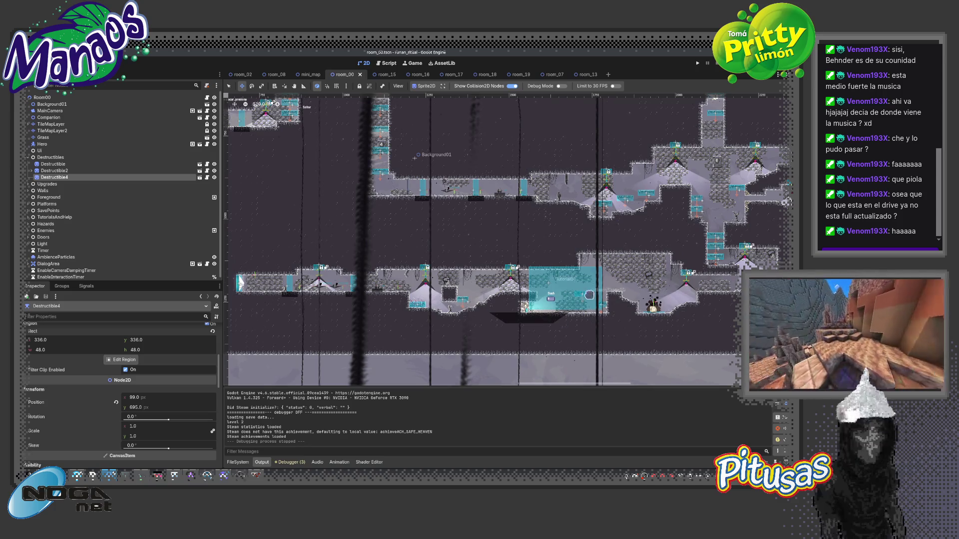
scroll(436, 299, up, 2)
scroll(522, 311, up, 2)
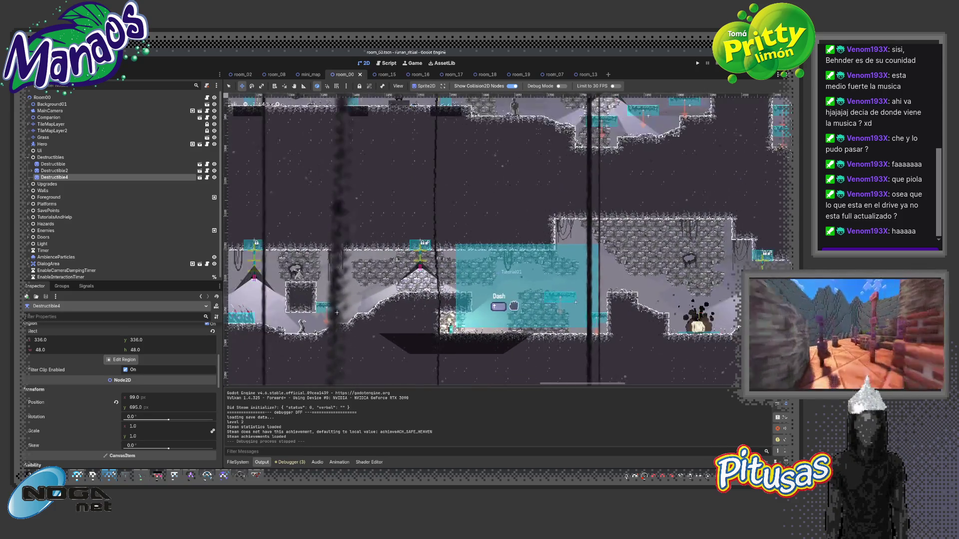
scroll(524, 302, down, 3)
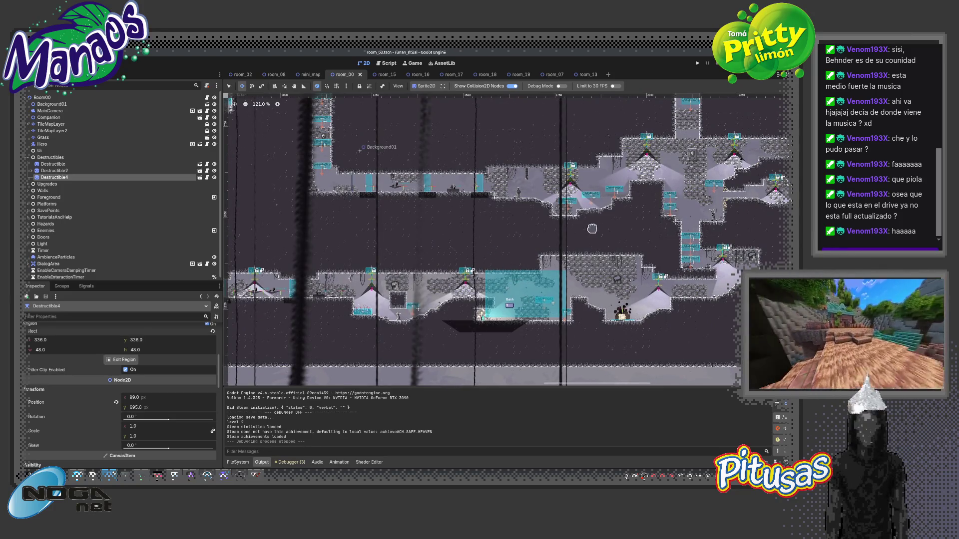
drag(501, 249, 475, 276)
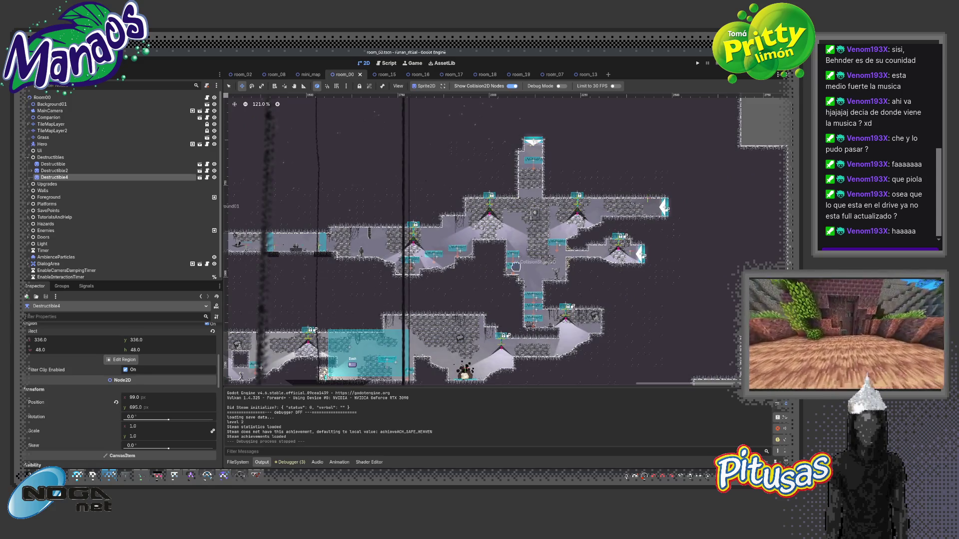
scroll(515, 266, up, 18)
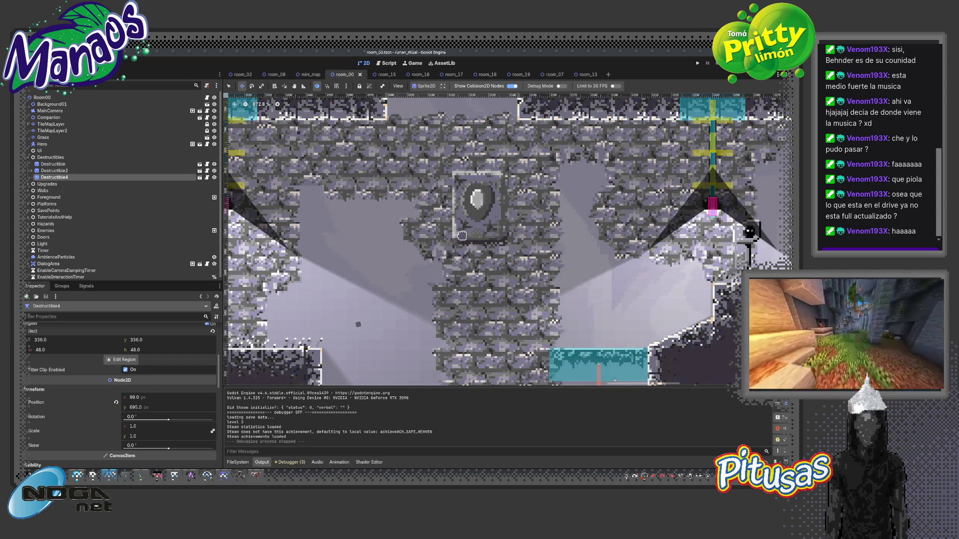
scroll(459, 229, up, 3)
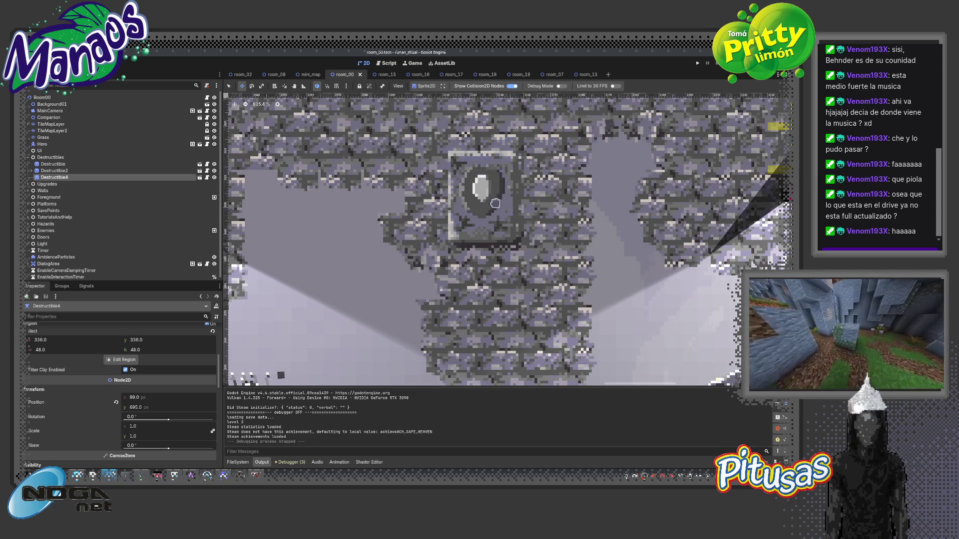
scroll(487, 259, down, 10)
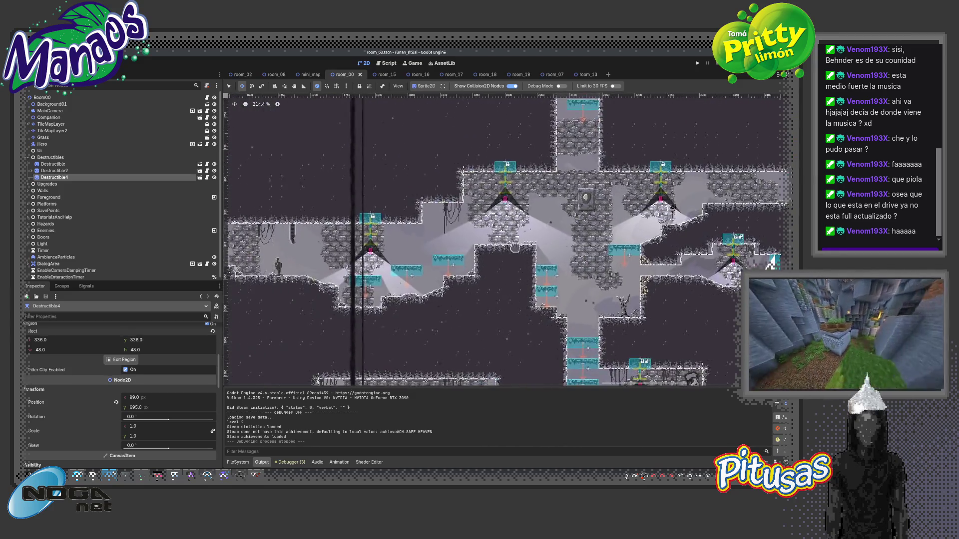
scroll(484, 257, down, 1)
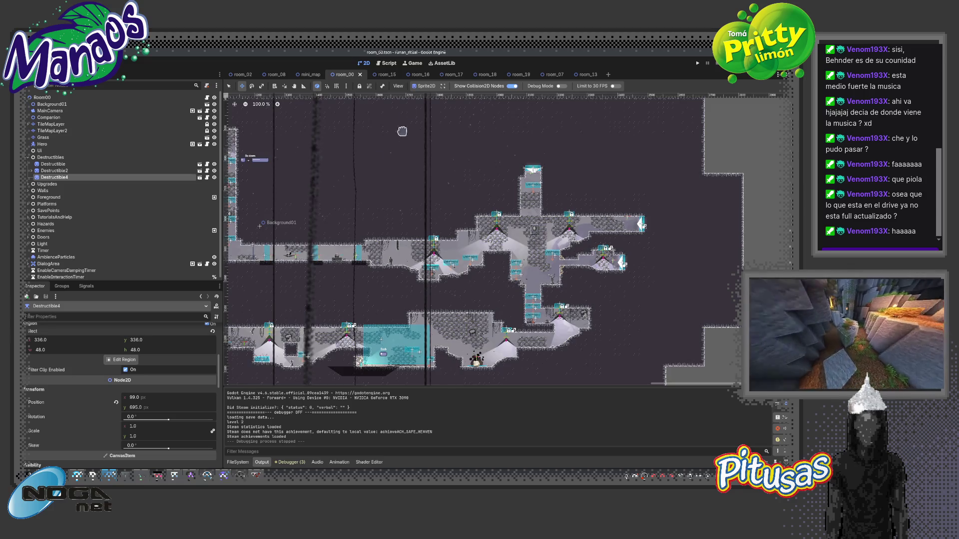
mouse_move(518, 255)
mouse_down()
mouse_move(450, 230)
mouse_move(275, 239)
mouse_move(495, 259)
mouse_move(257, 195)
mouse_up()
scroll(424, 249, down, 2)
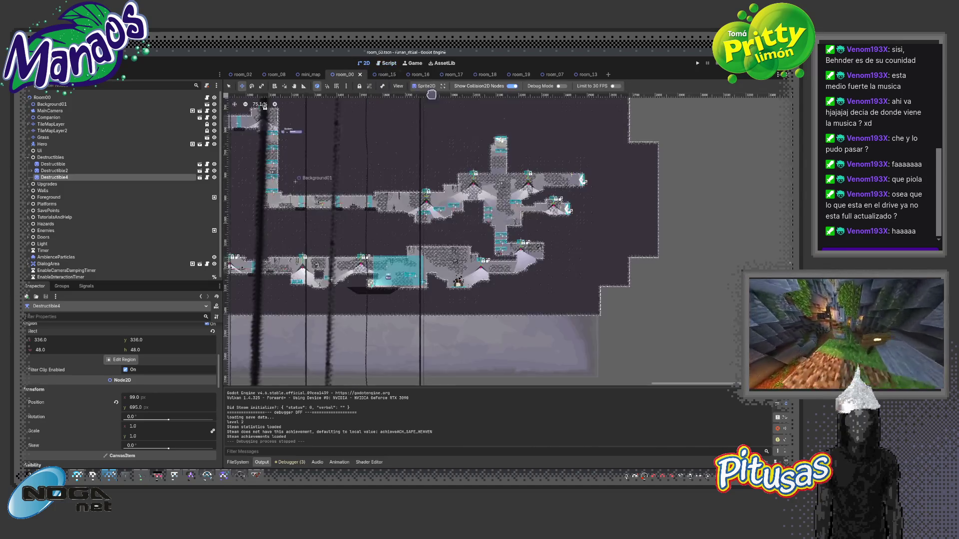
Open room_20.tscn through the quick scene search from the room_19 tab.
click(520, 75)
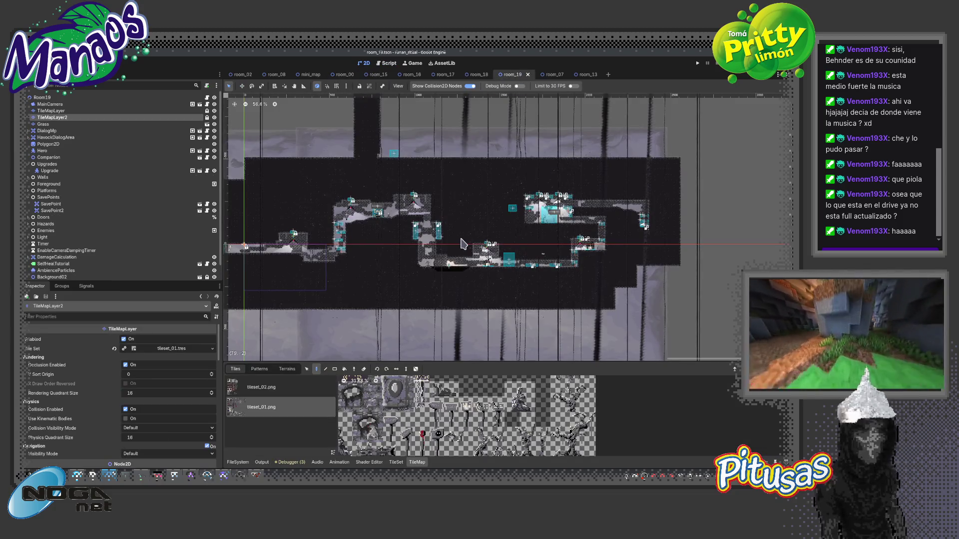
key(ctrl+shift+o)
text(20)
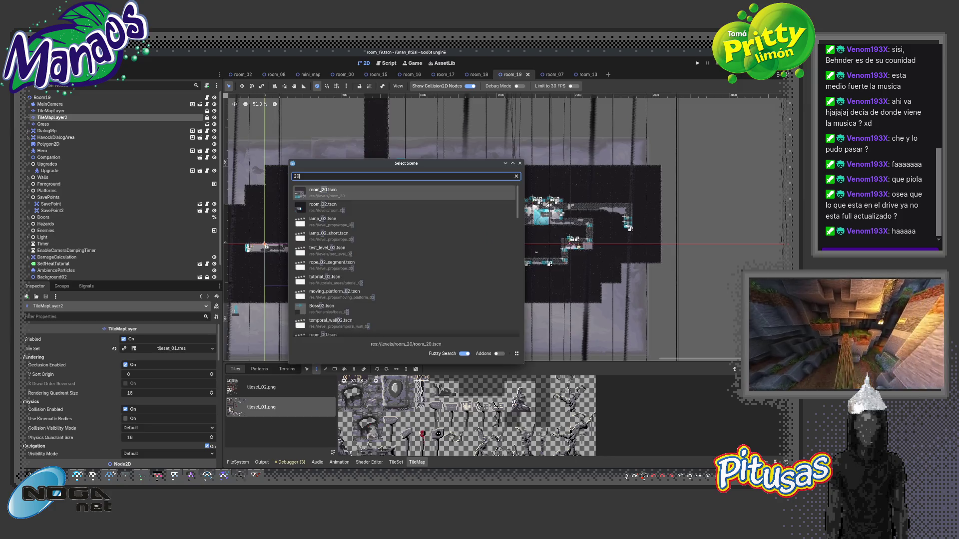
key(Return)
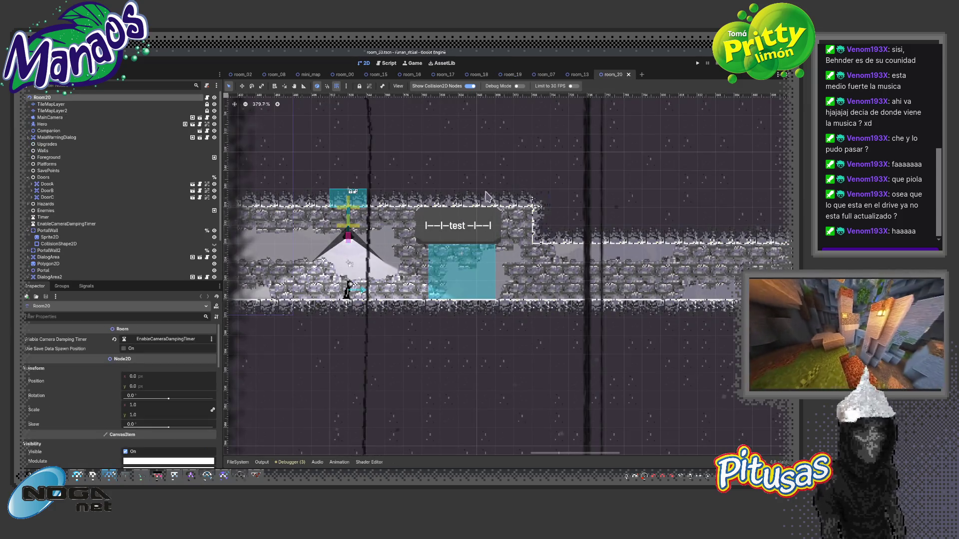
Pan to the room with the test label and select TileMapLayer2.
scroll(615, 268, down, 3)
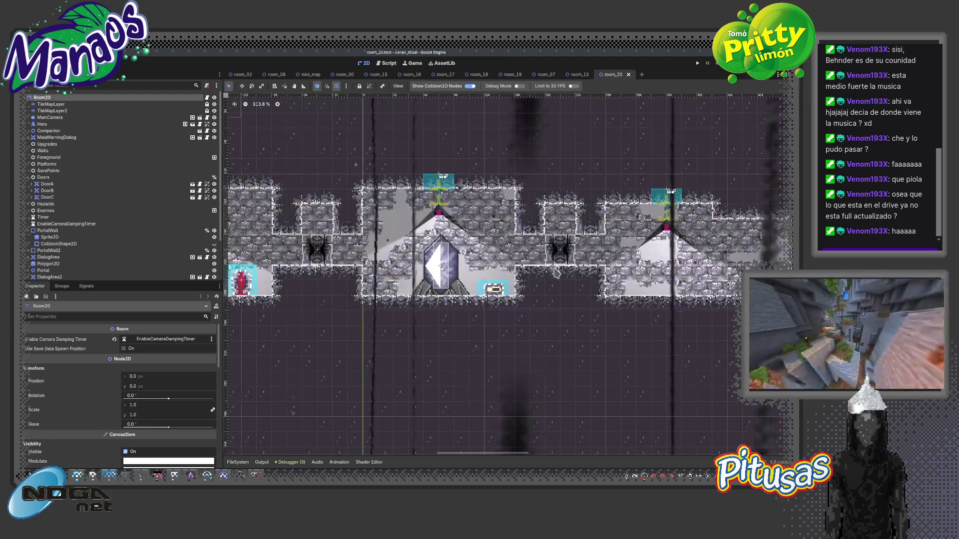
scroll(462, 277, up, 1)
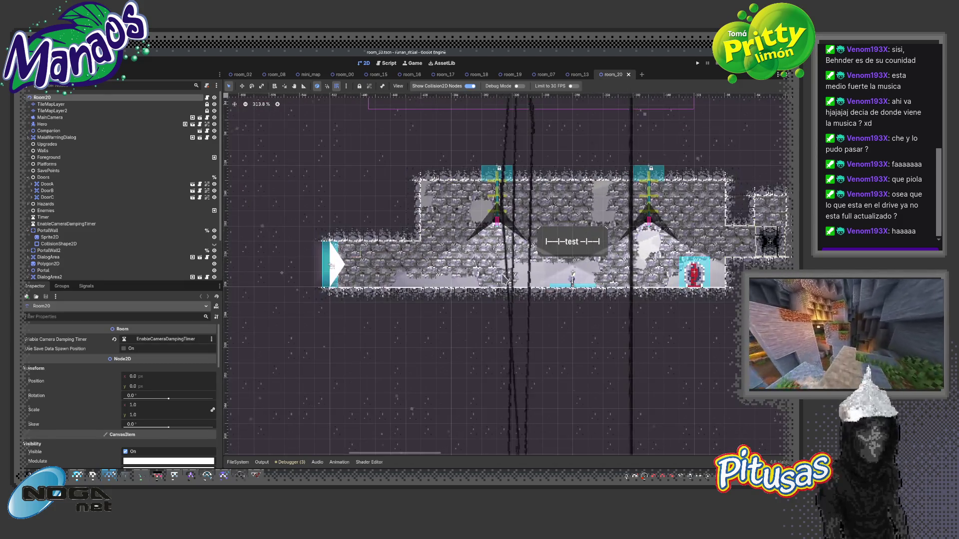
drag(398, 268, 498, 271)
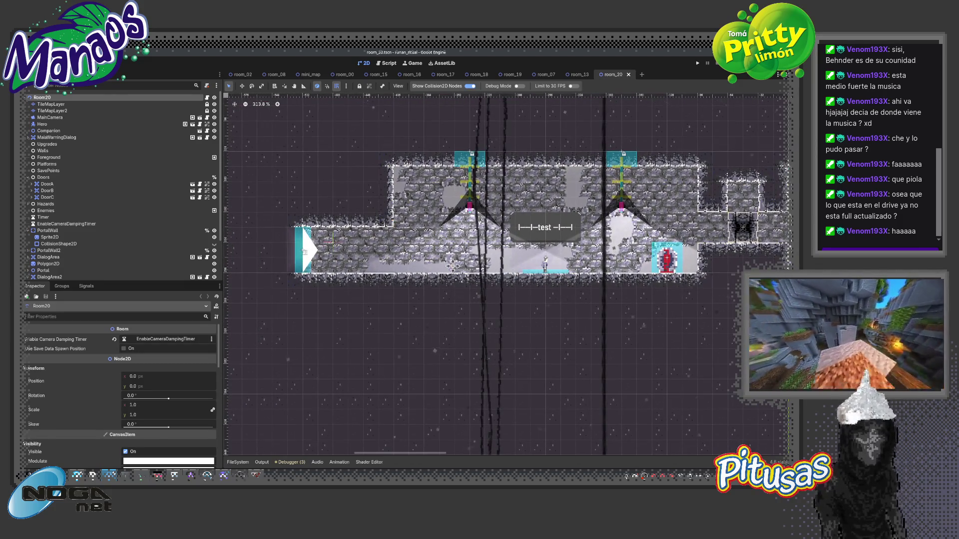
mouse_move(720, 267)
mouse_down()
mouse_move(769, 267)
mouse_move(244, 265)
mouse_up()
mouse_move(585, 267)
mouse_down()
mouse_move(255, 263)
mouse_move(734, 262)
mouse_up()
drag(399, 262, 567, 262)
drag(310, 264, 486, 265)
scroll(476, 264, up, 2)
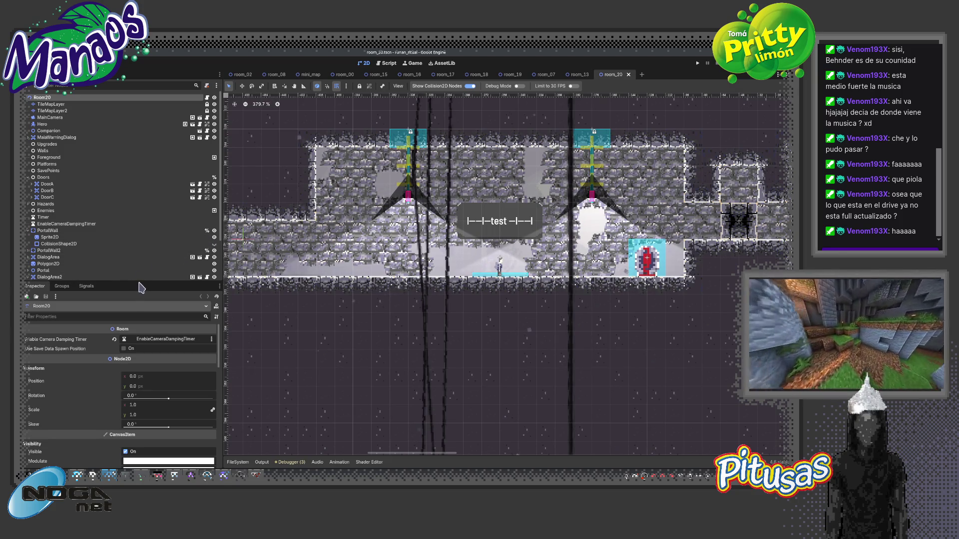
click(85, 112)
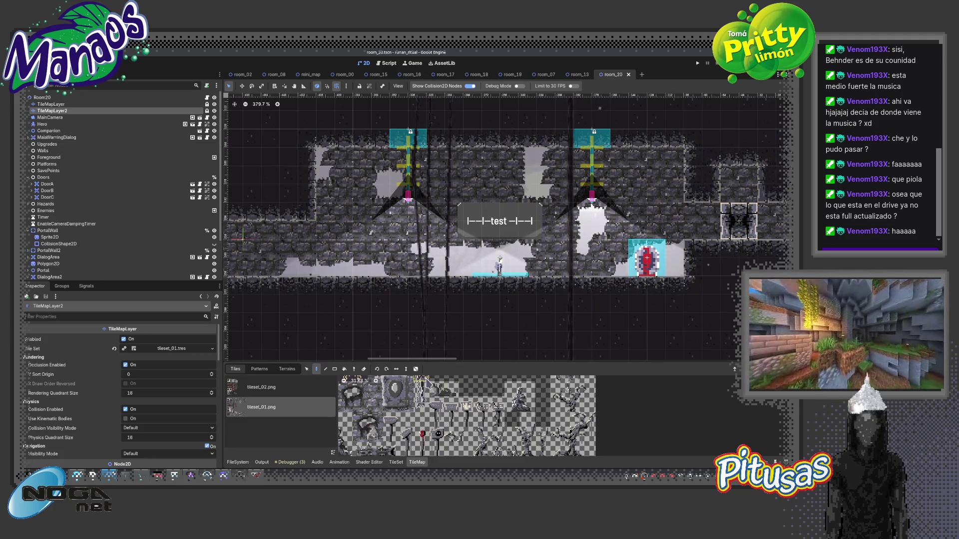
Paint a tile next to the character on TileMapLayer2.
scroll(489, 417, down, 3)
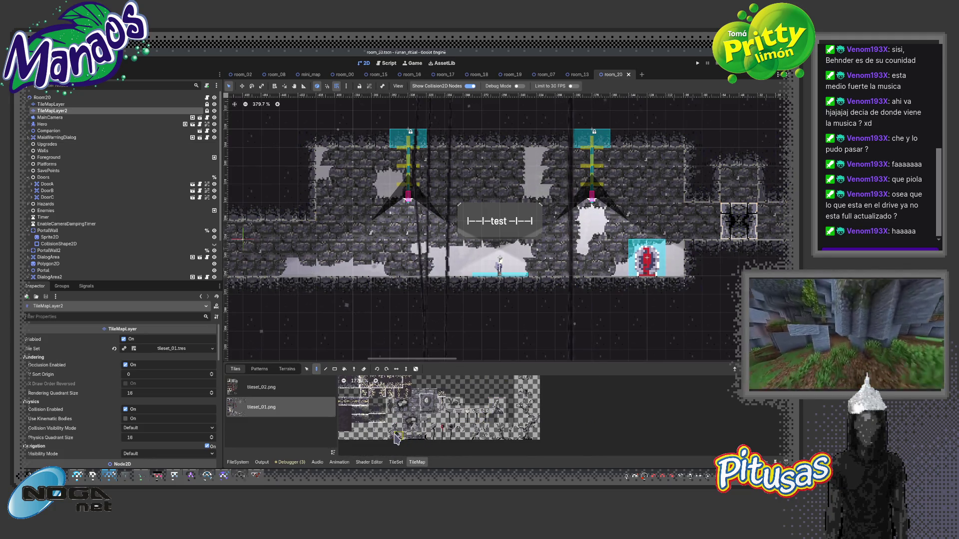
click(480, 272)
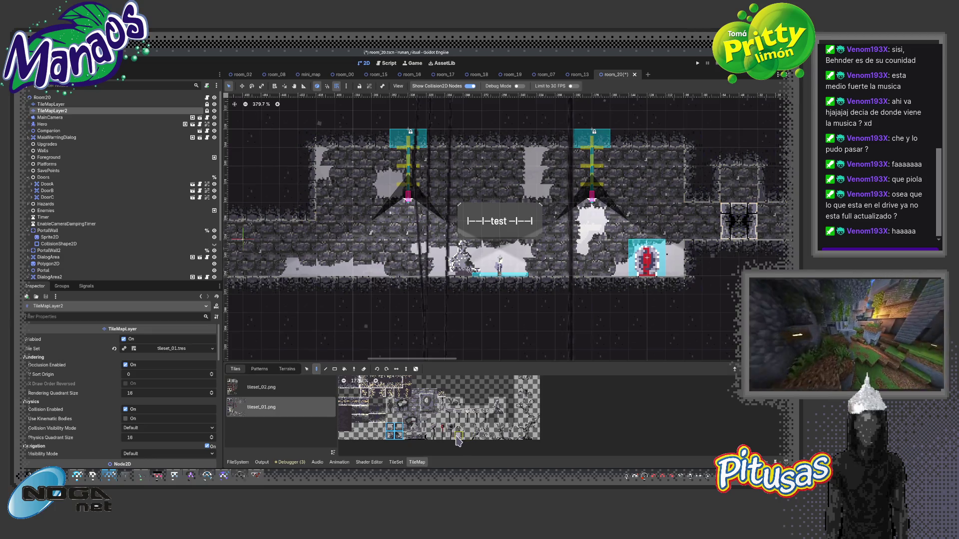
scroll(306, 261, down, 4)
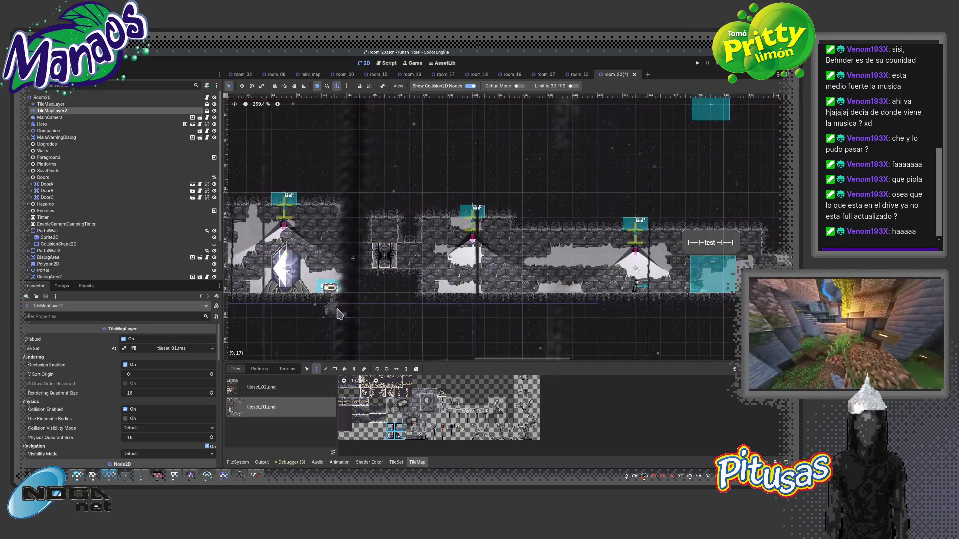
scroll(330, 337, up, 3)
scroll(342, 306, right, 4)
scroll(493, 338, left, 5)
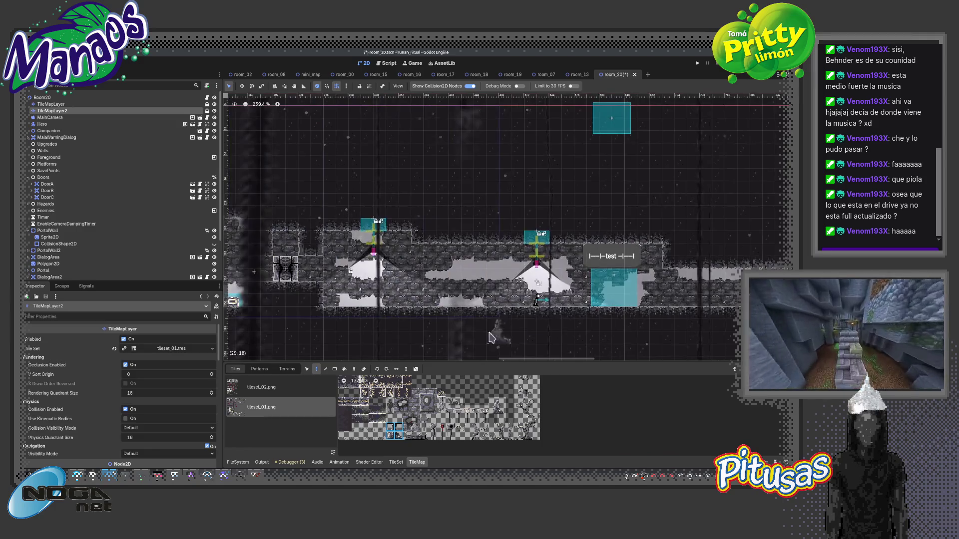
scroll(488, 310, left, 5)
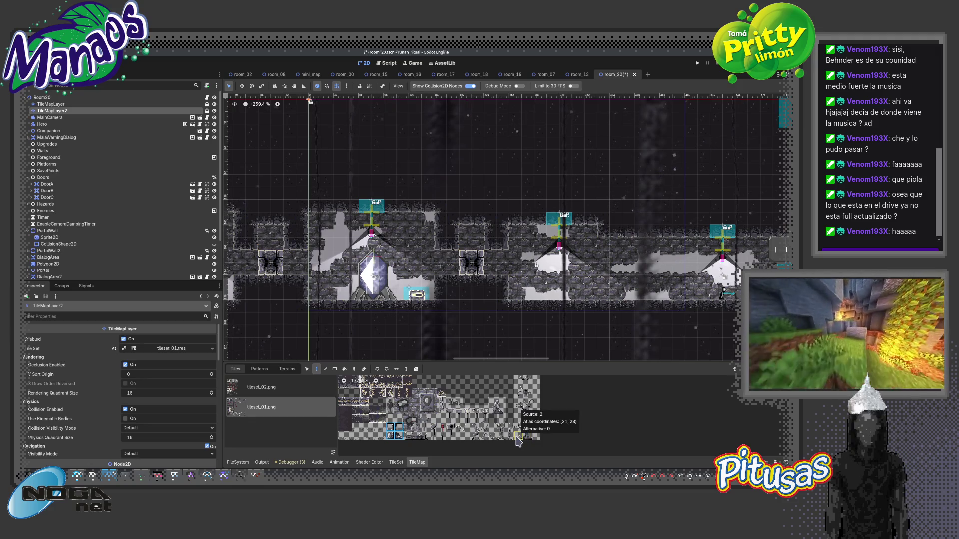
Select TileMapLayer and choose the Wall terrain in the Terrains list.
click(64, 105)
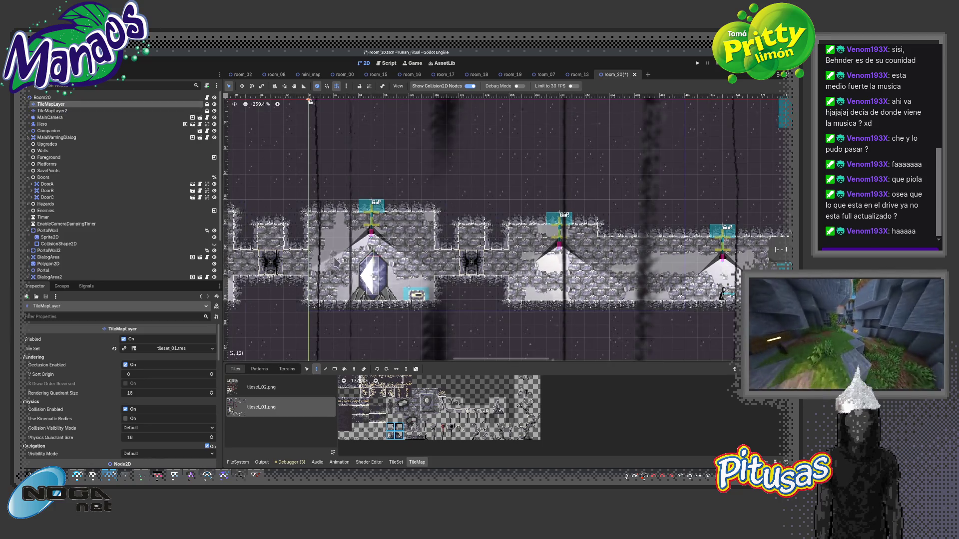
drag(345, 287, 464, 270)
scroll(464, 269, up, 3)
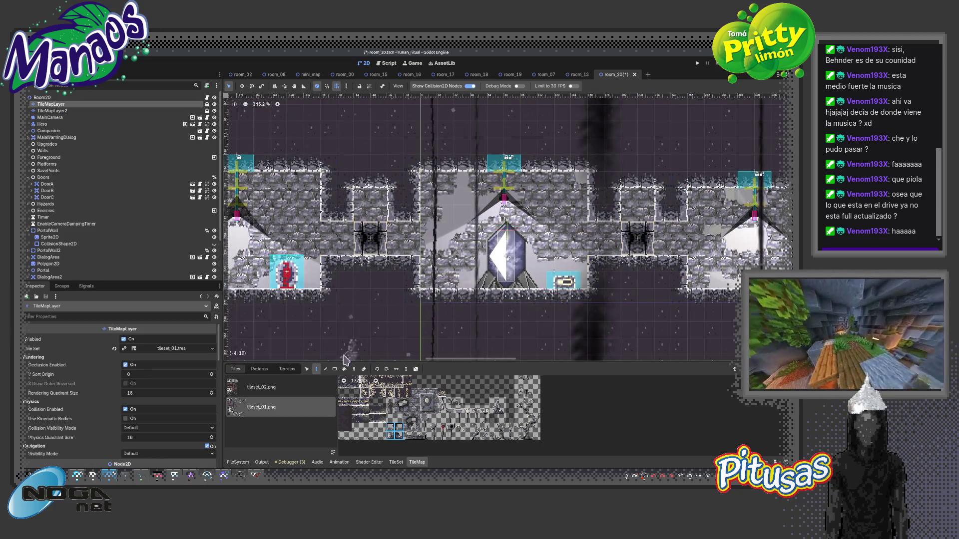
click(287, 368)
click(246, 407)
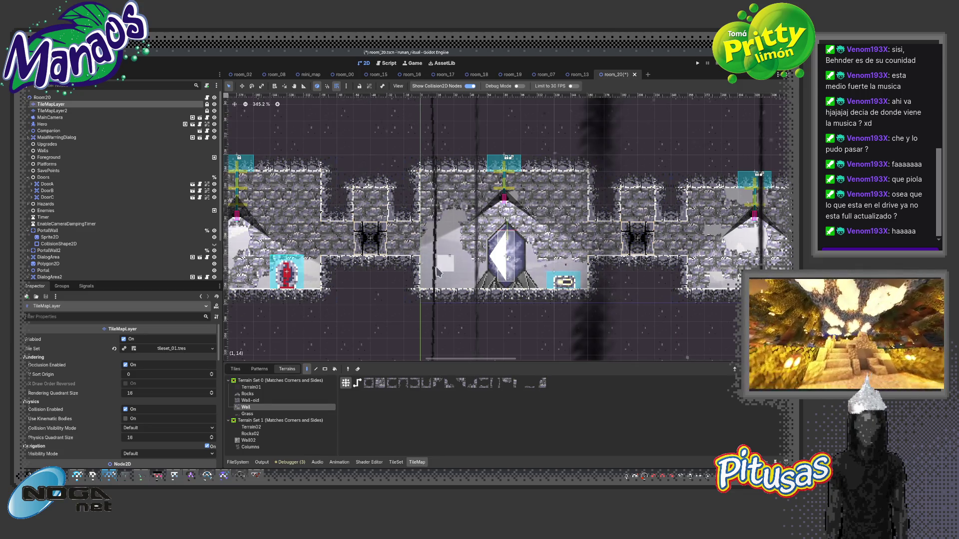
Scroll around the room_20 canvas, then select TileMapLayer2 for editing.
scroll(420, 266, left, 10)
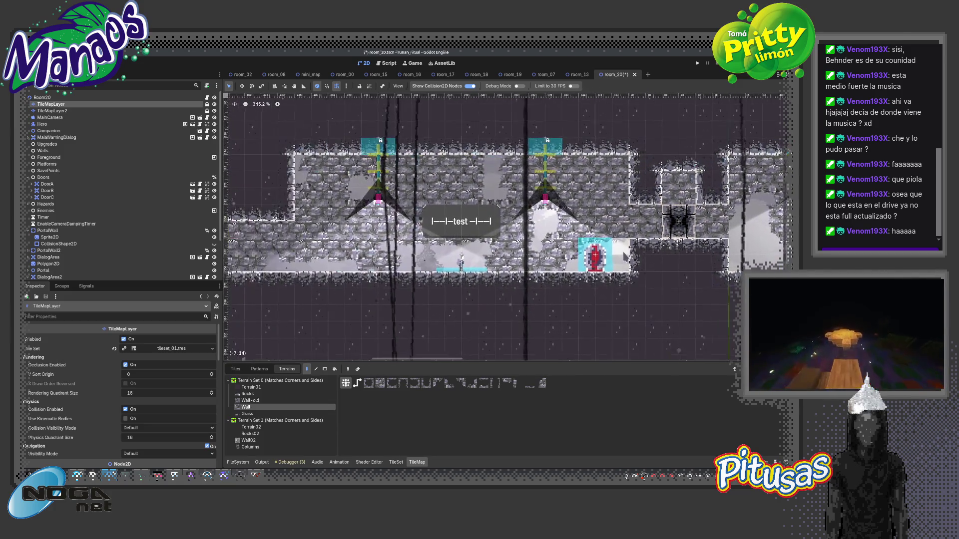
scroll(436, 258, left, 4)
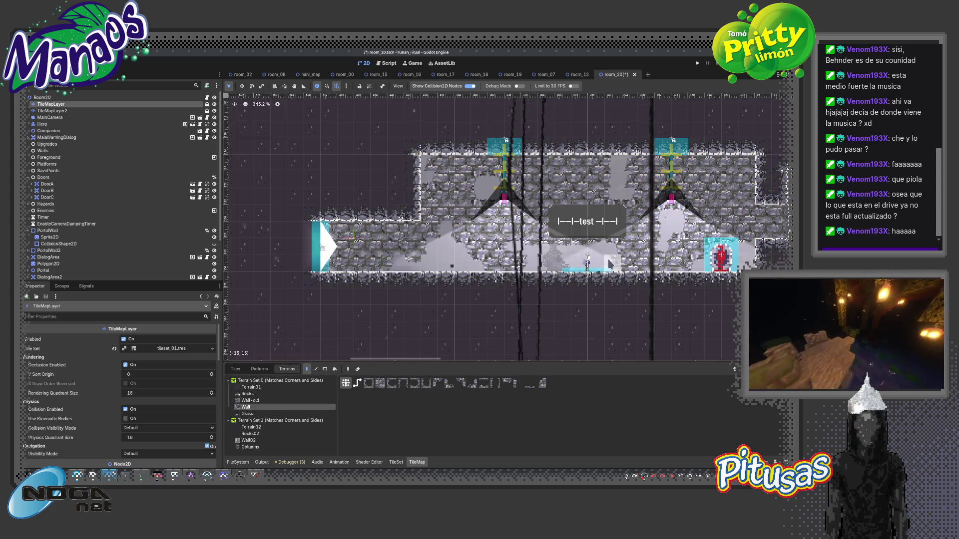
scroll(609, 263, down, 3)
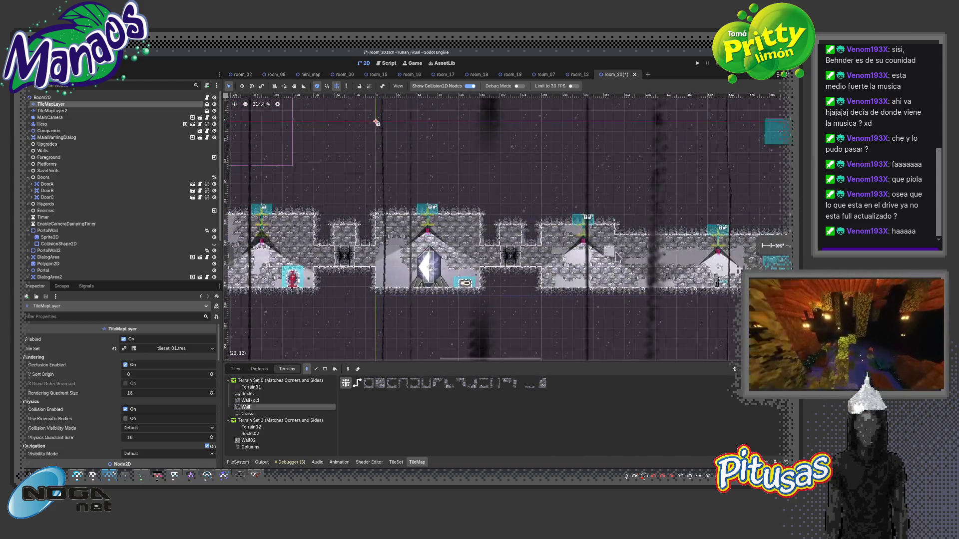
scroll(377, 122, right, 15)
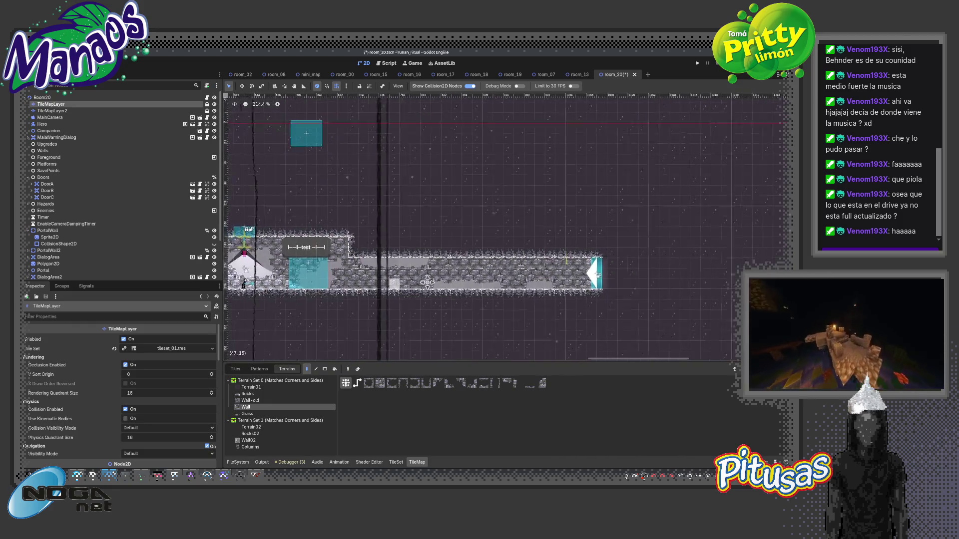
scroll(507, 227, up, 1)
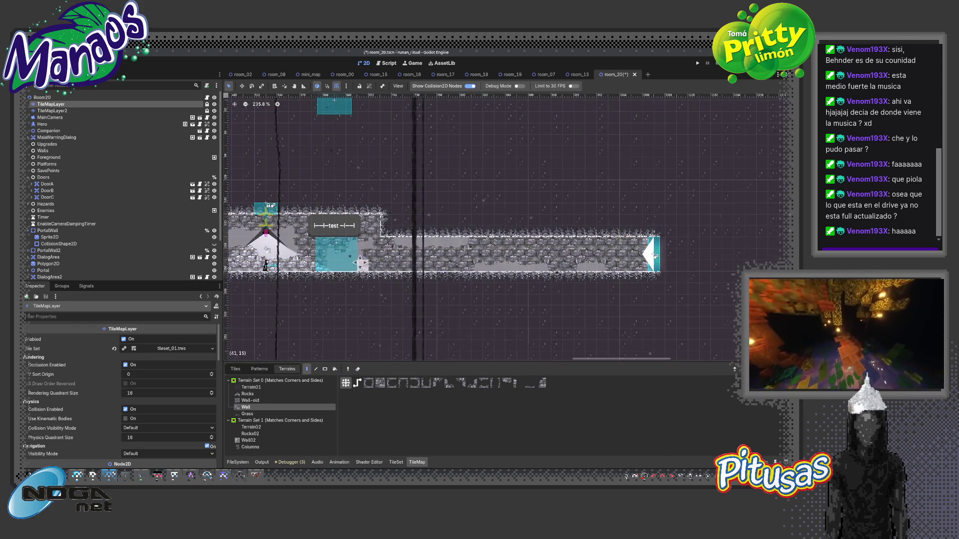
scroll(271, 260, left, 4)
scroll(241, 267, left, 6)
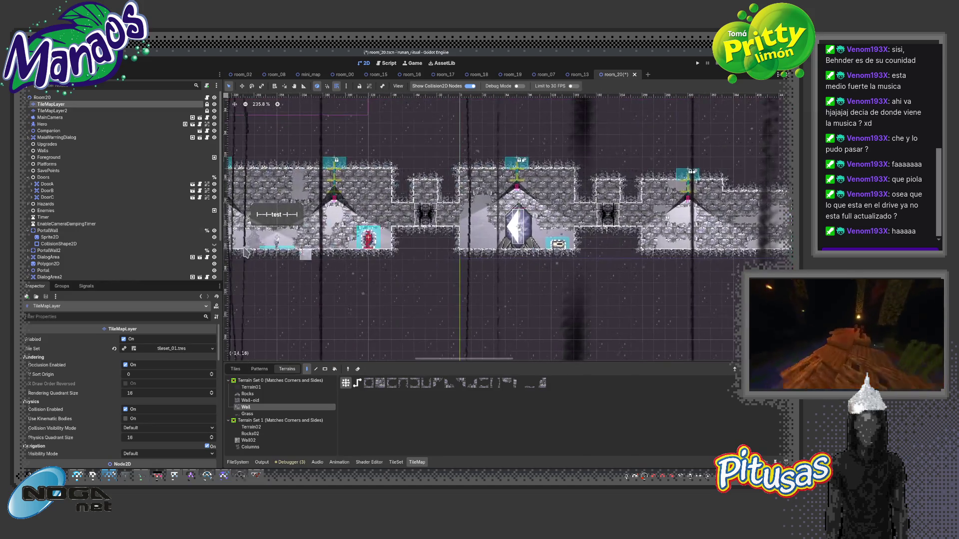
click(75, 111)
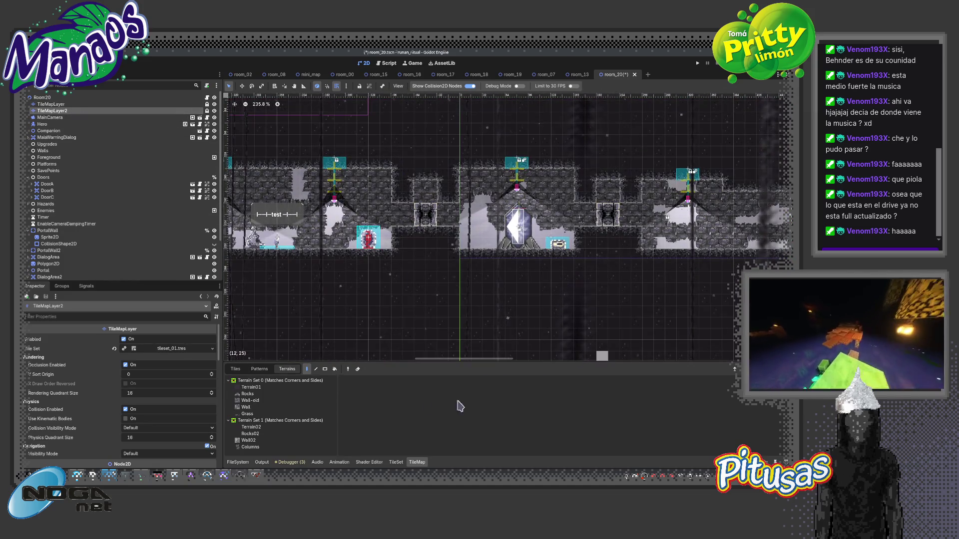
Stamp a 3x3 atlas tile block just left of the test label on TileMapLayer2.
click(235, 369)
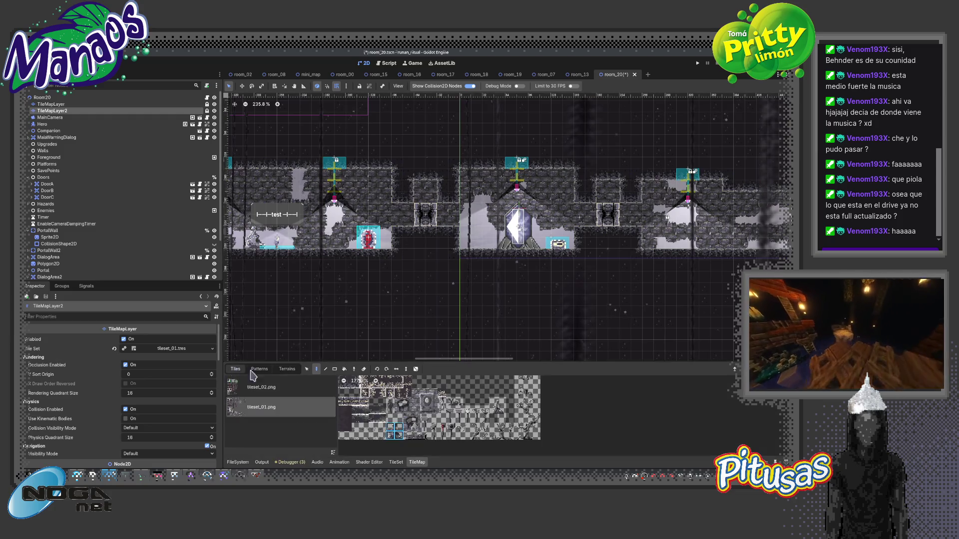
drag(517, 437, 552, 394)
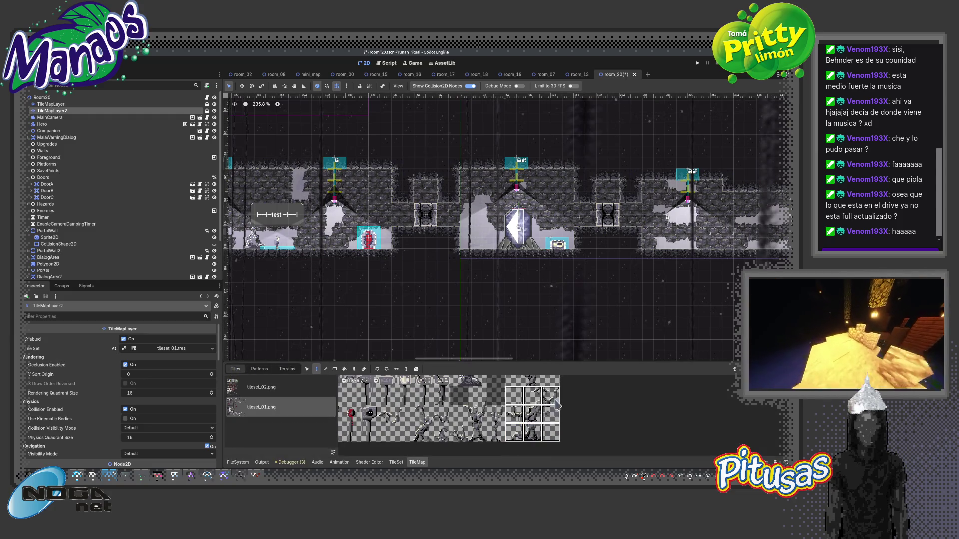
scroll(360, 285, up, 3)
scroll(438, 276, left, 4)
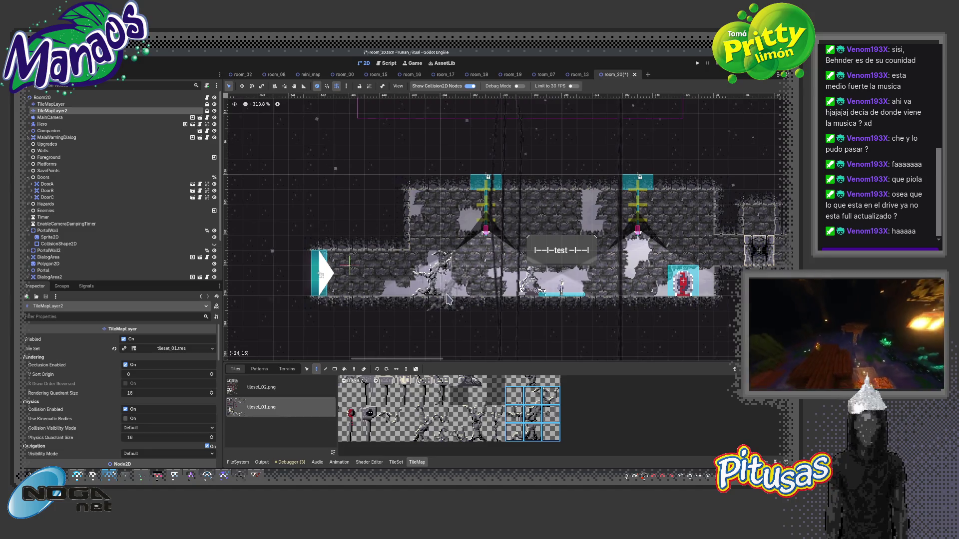
click(438, 277)
Select TileMapLayer and choose Grass in the Terrains list.
click(51, 104)
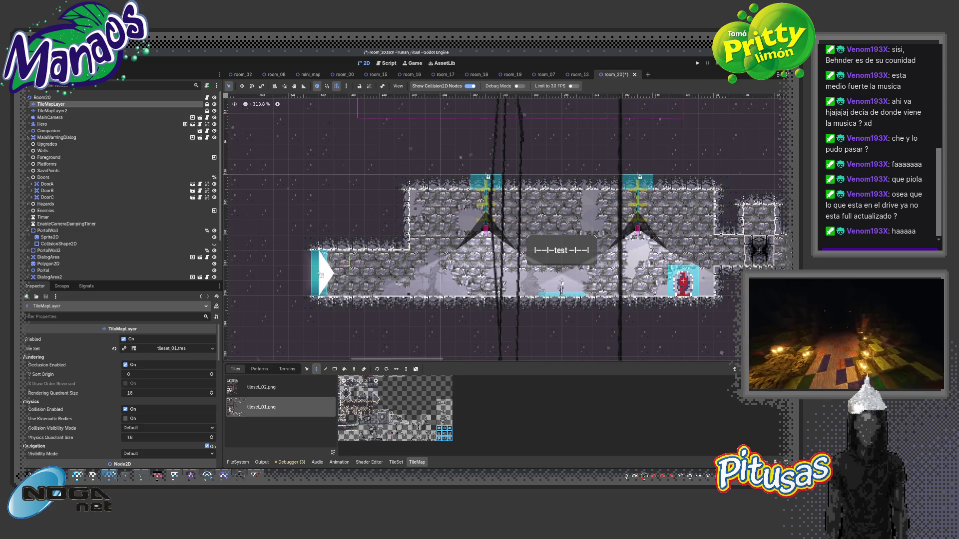
click(287, 369)
click(249, 416)
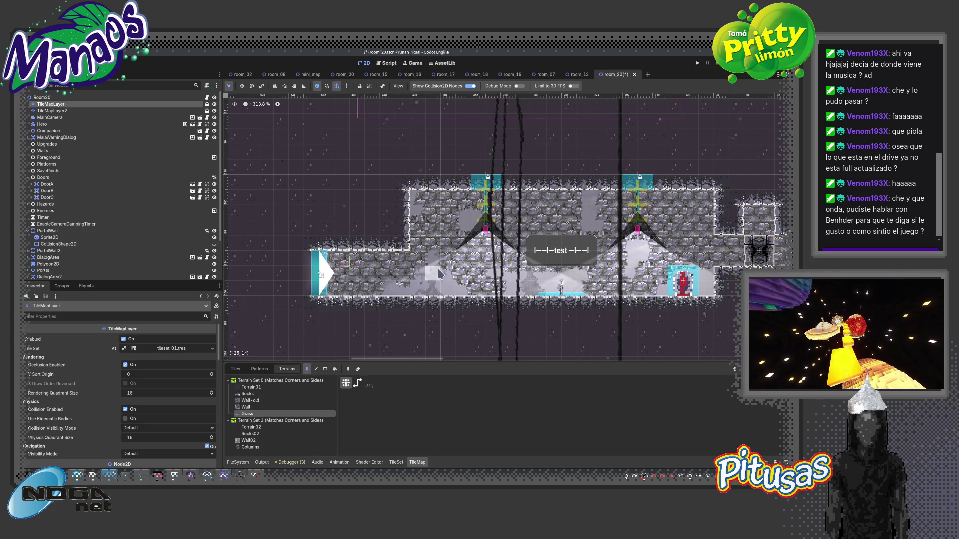
Switch the terrain brush back to Wall and view the room's lower right.
scroll(439, 272, up, 2)
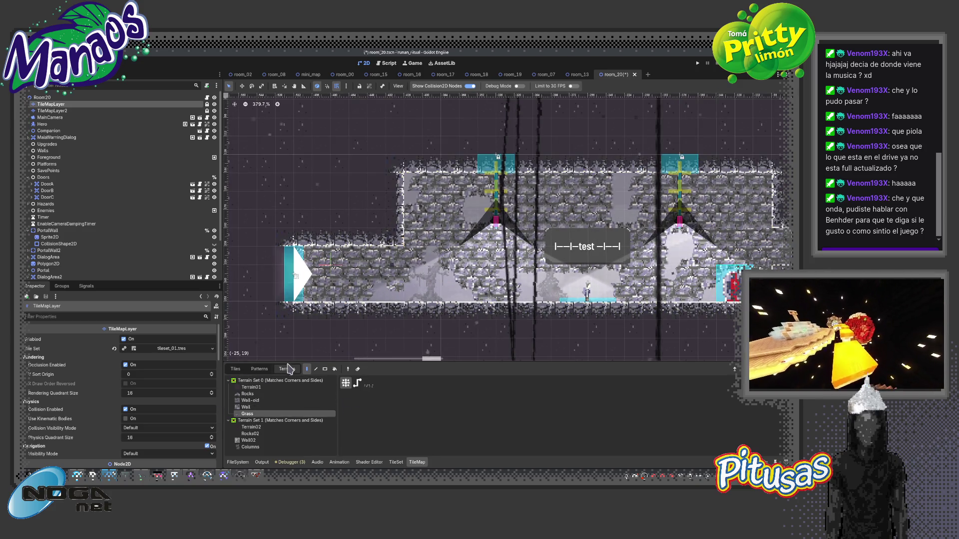
click(247, 407)
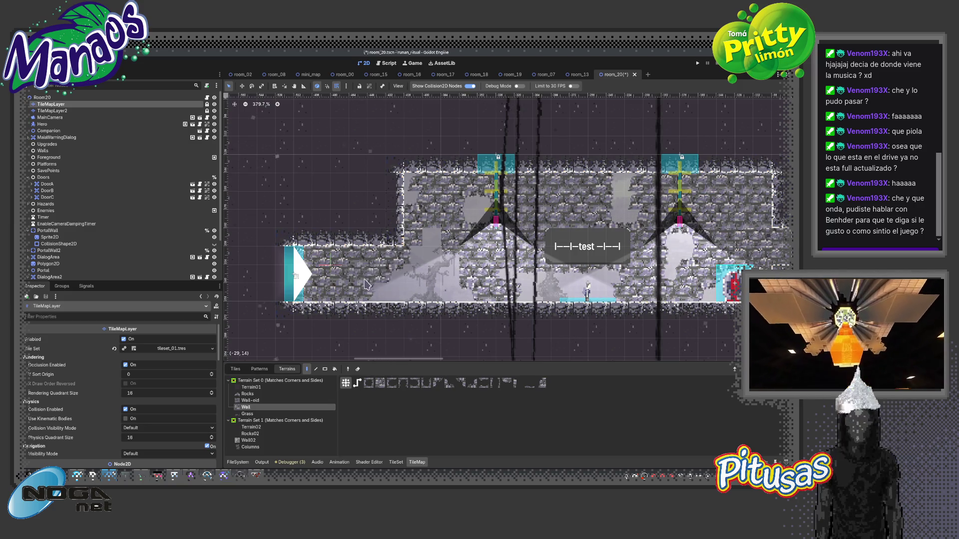
scroll(428, 286, right, 2)
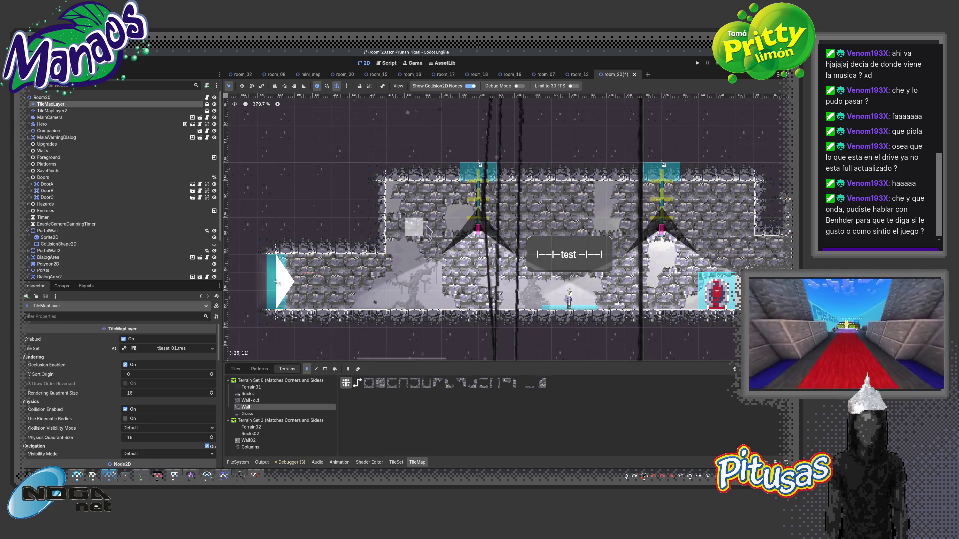
drag(449, 252, 417, 225)
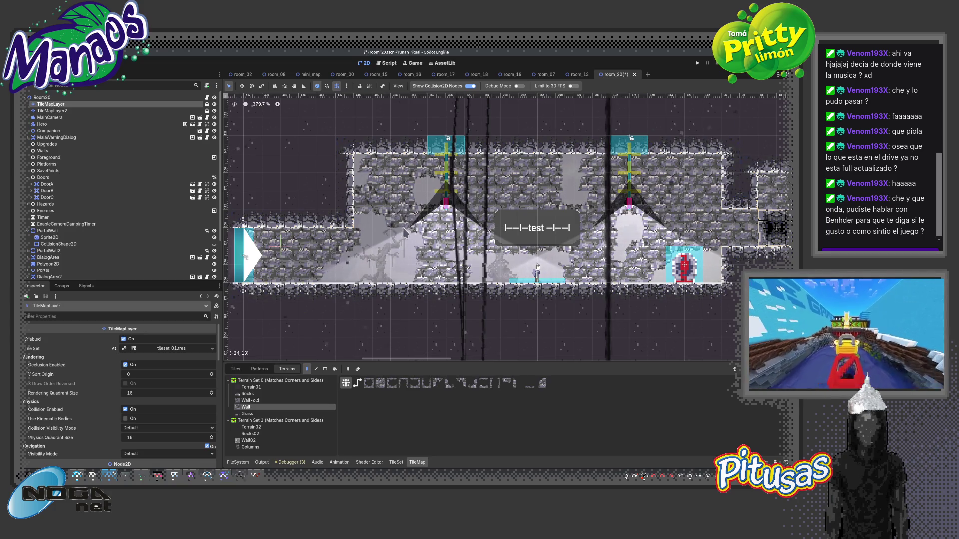
Save room_20 with Ctrl+S and select TileMapLayer2 again.
scroll(397, 224, up, 3)
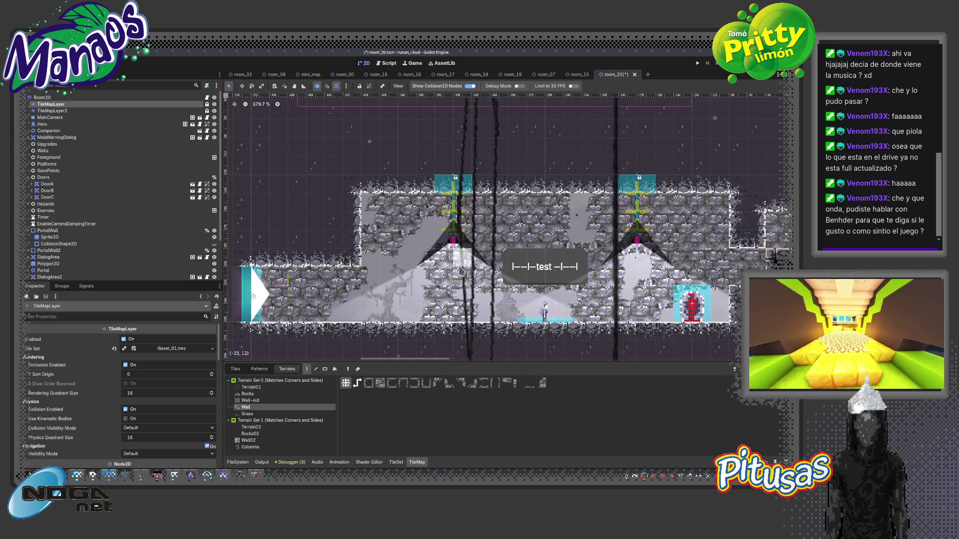
scroll(460, 271, up, 3)
scroll(455, 285, up, 3)
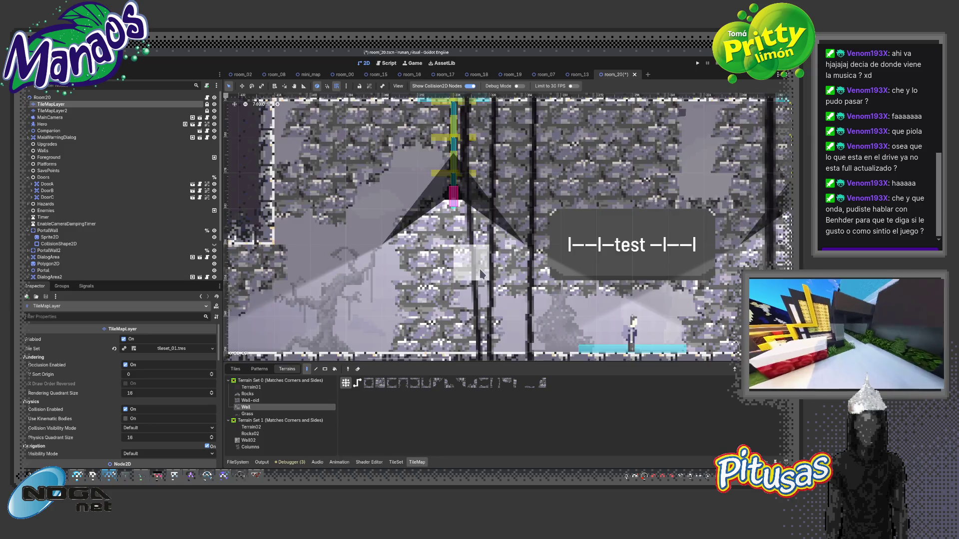
scroll(419, 260, down, 6)
key(ctrl+s)
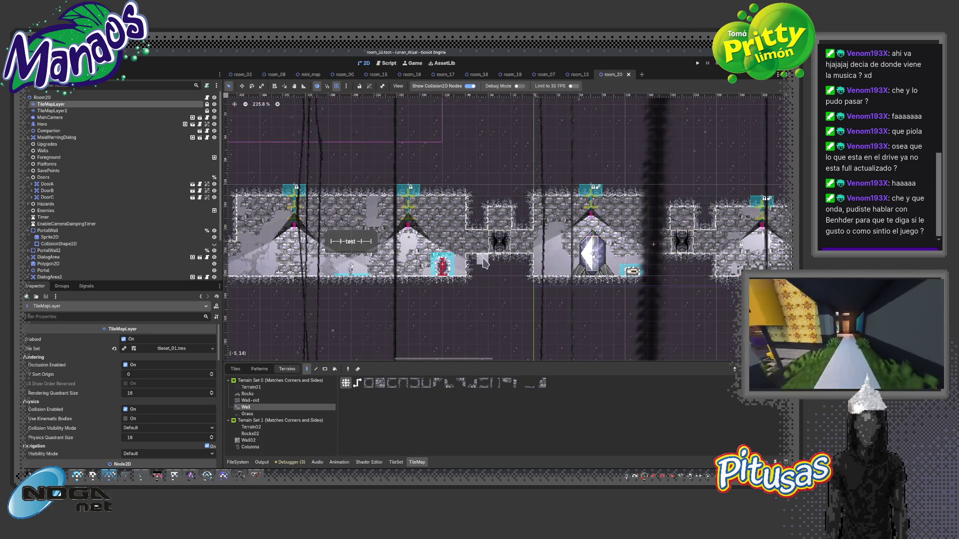
scroll(530, 270, down, 2)
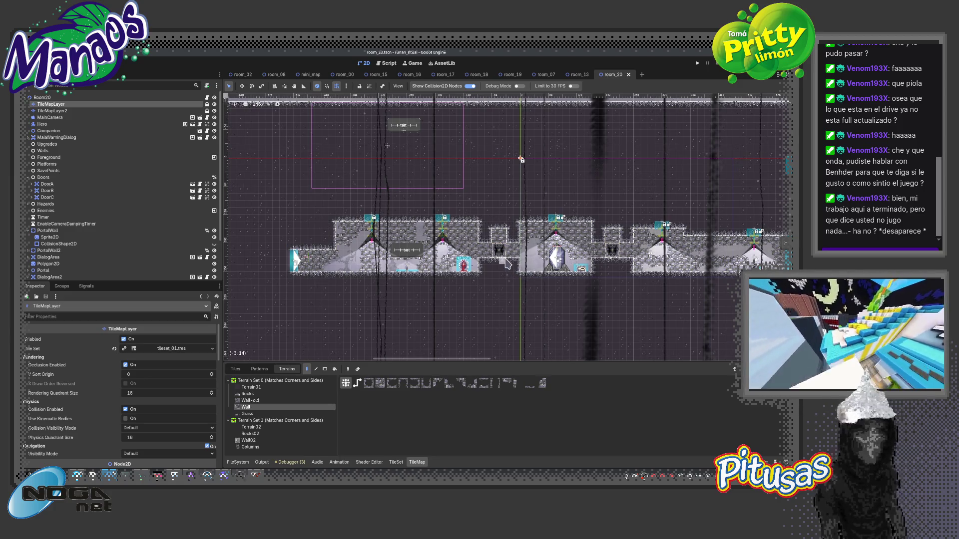
scroll(493, 267, up, 2)
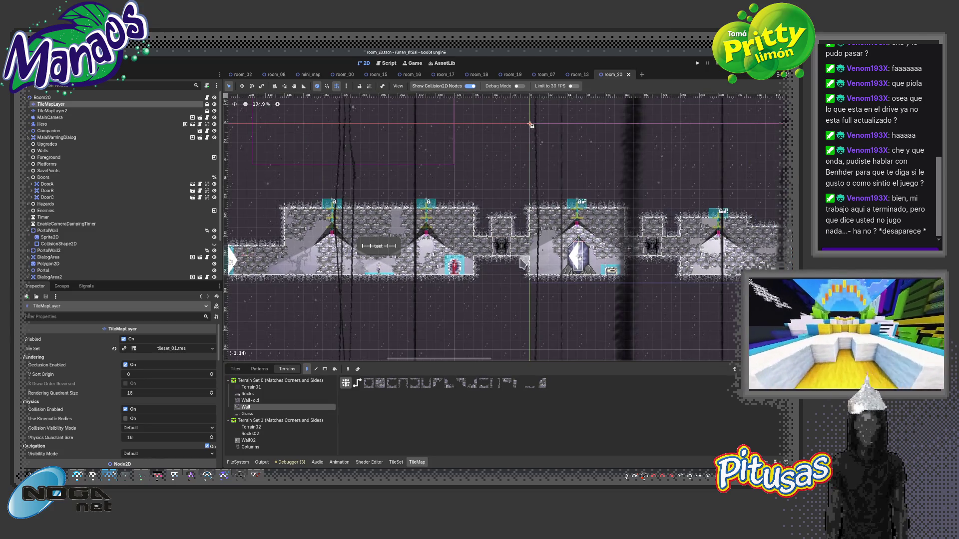
click(63, 112)
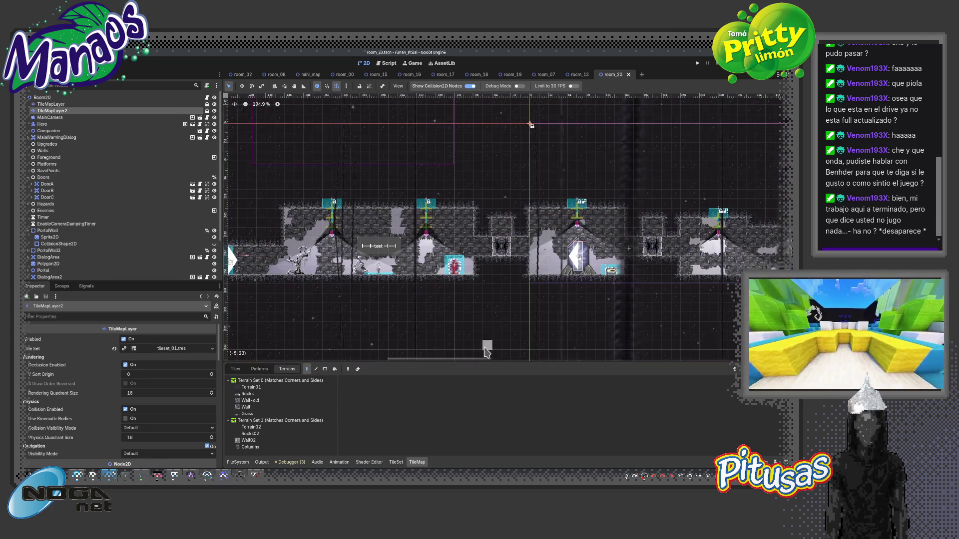
Place a rock tile and a vine tile left of the crystal on TileMapLayer2.
click(234, 370)
scroll(425, 415, up, 4)
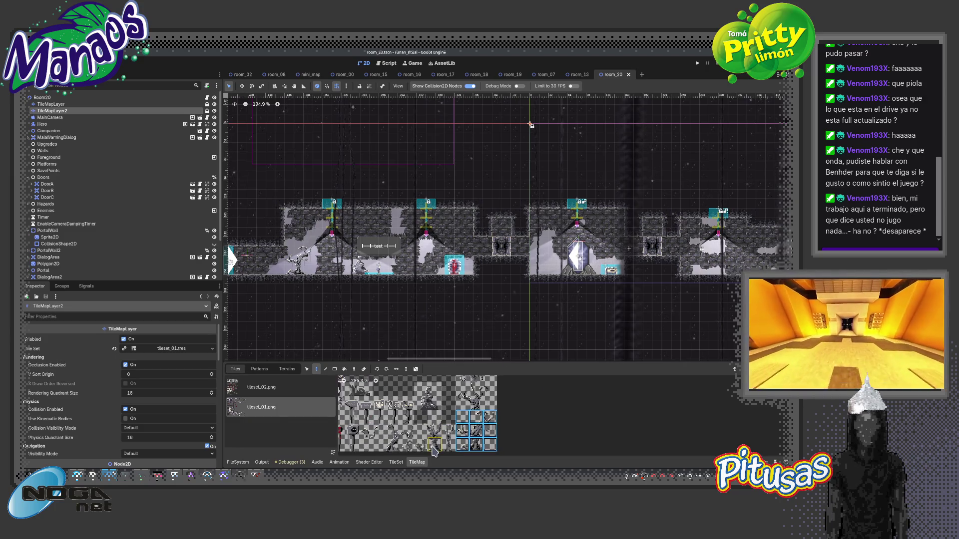
scroll(449, 434, down, 2)
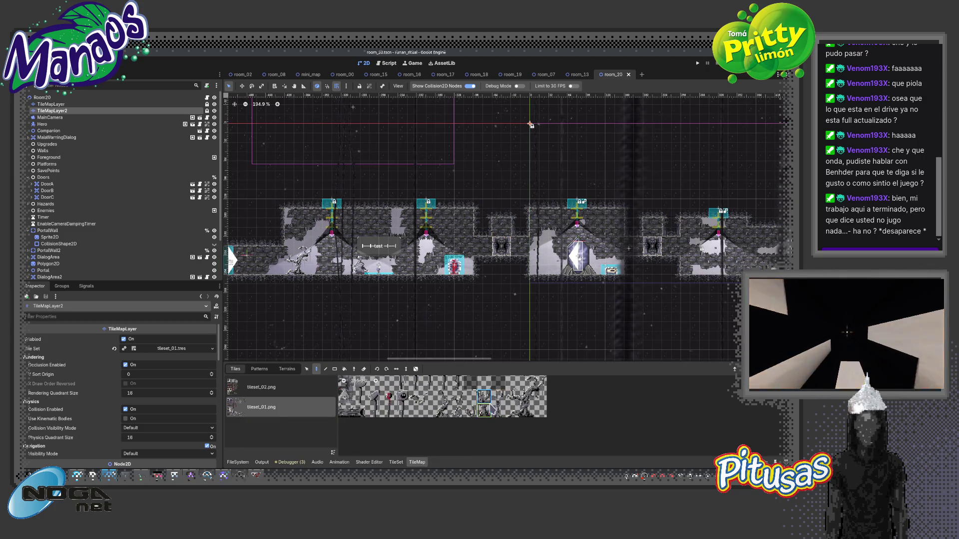
click(458, 423)
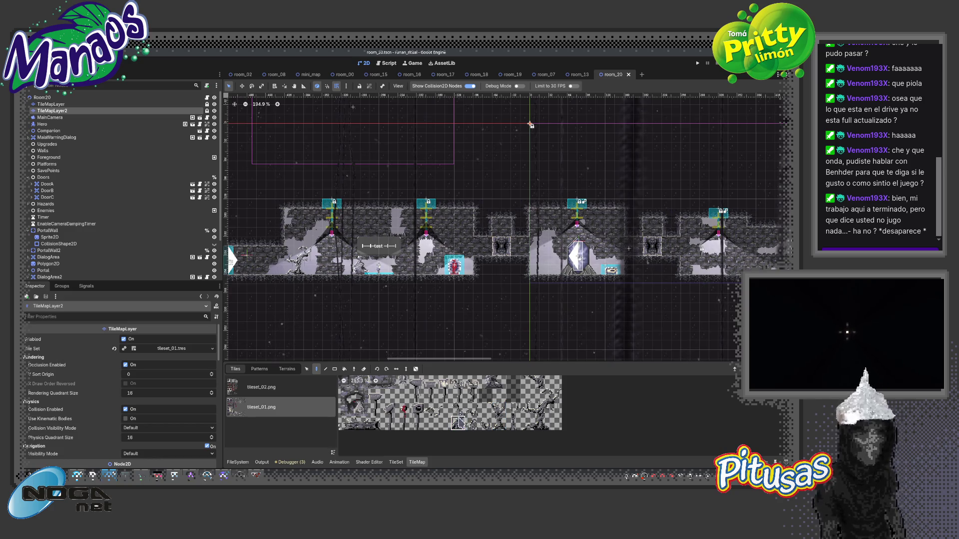
scroll(518, 293, up, 5)
click(519, 300)
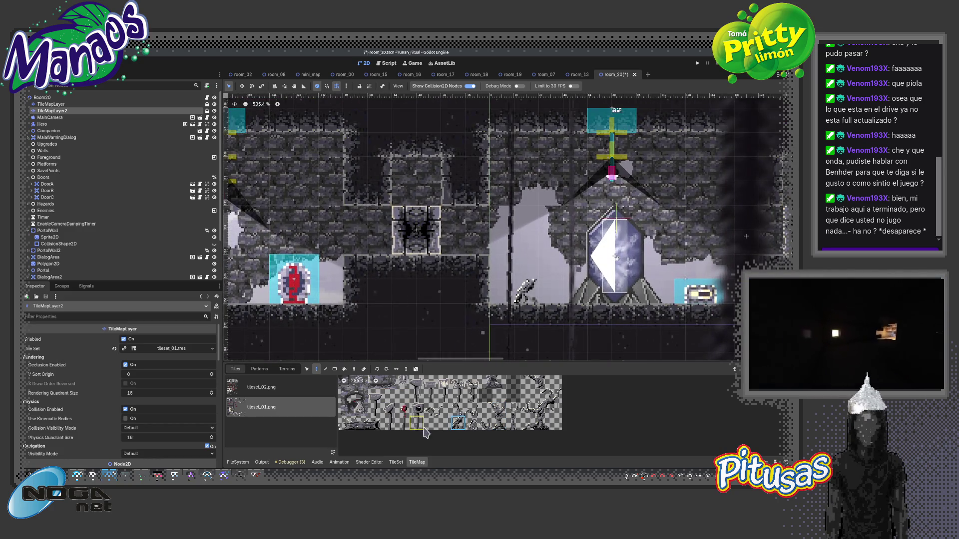
click(458, 410)
click(524, 269)
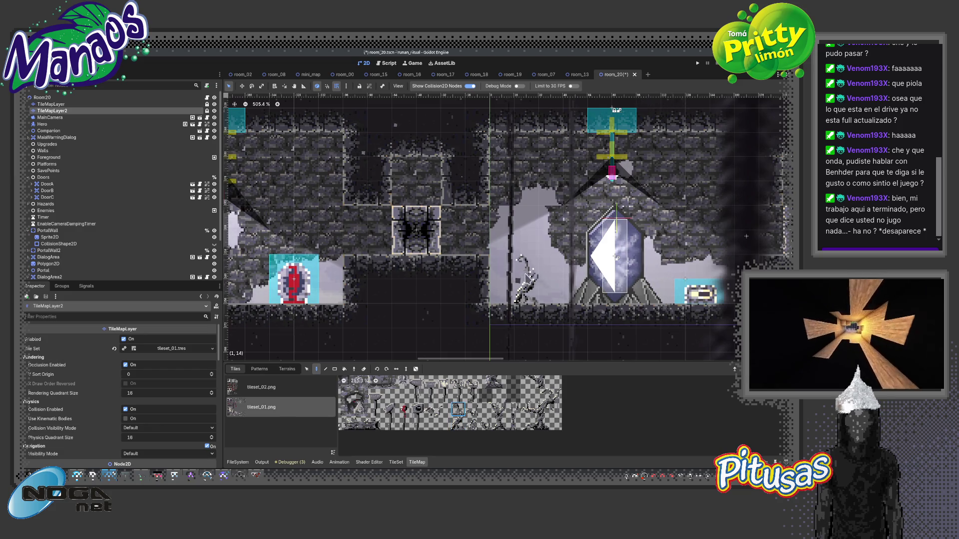
Bring the test sign and cyan door into view and pick two adjacent vine tiles.
scroll(495, 407, up, 4)
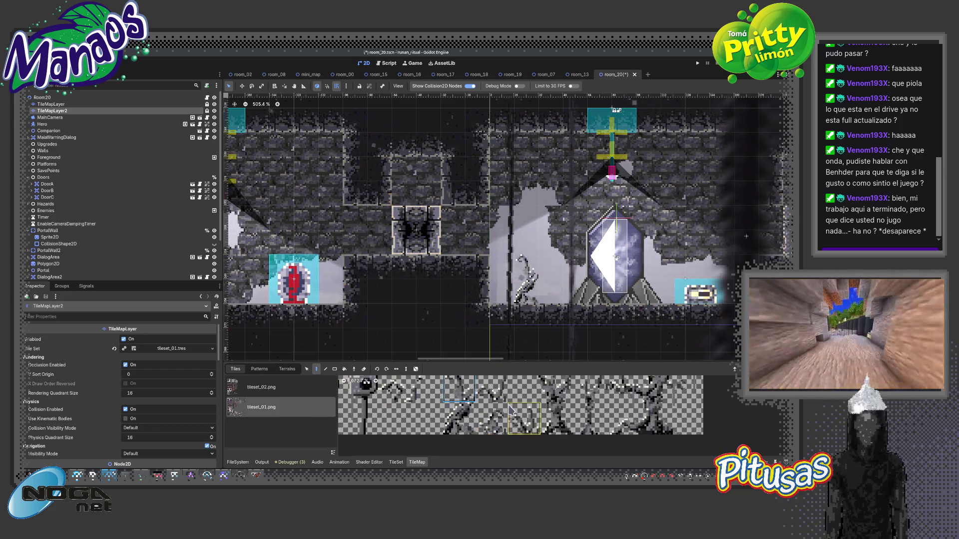
mouse_move(670, 266)
mouse_down()
mouse_move(575, 308)
mouse_move(631, 308)
mouse_move(500, 322)
mouse_up()
scroll(575, 308, down, 2)
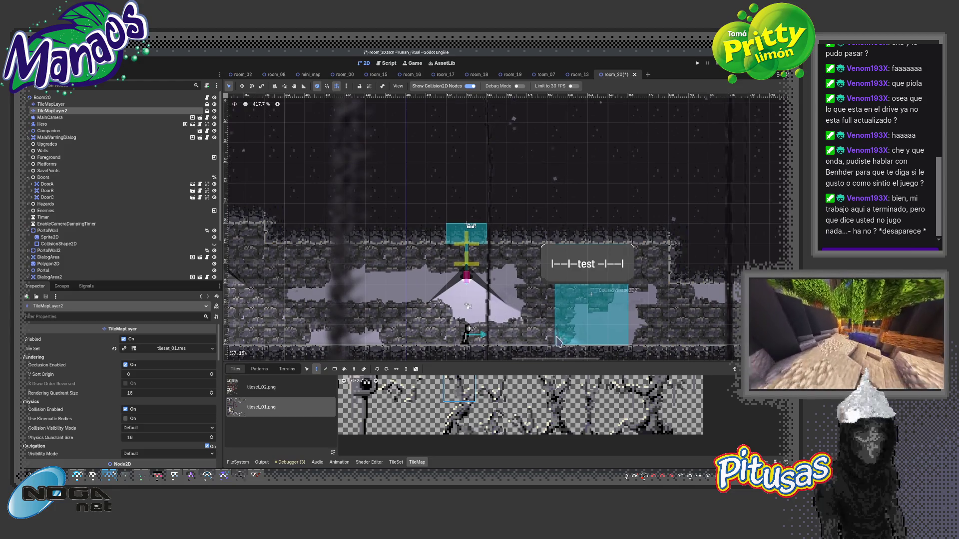
mouse_move(572, 338)
mouse_down()
mouse_move(488, 348)
mouse_move(461, 380)
mouse_move(423, 301)
mouse_move(487, 275)
mouse_up()
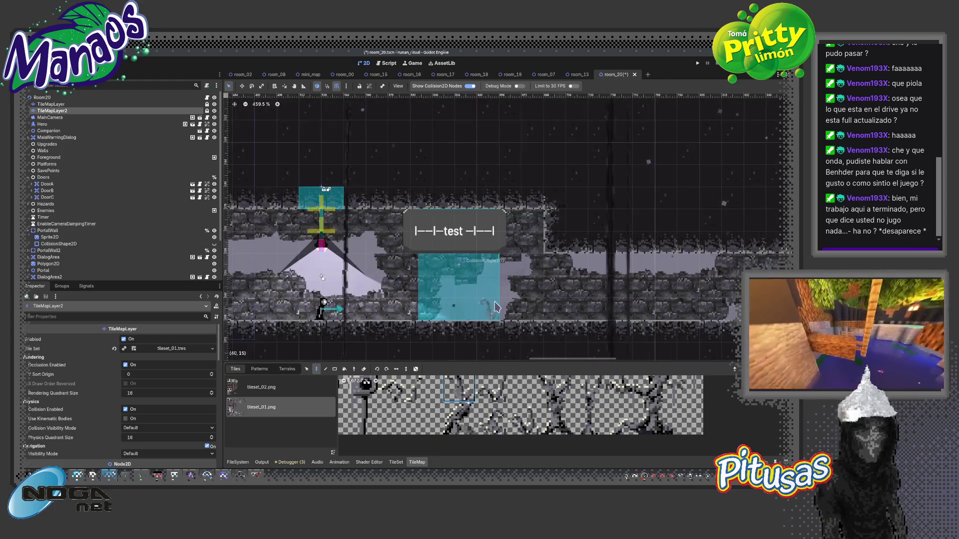
scroll(497, 315, up, 3)
scroll(542, 409, down, 4)
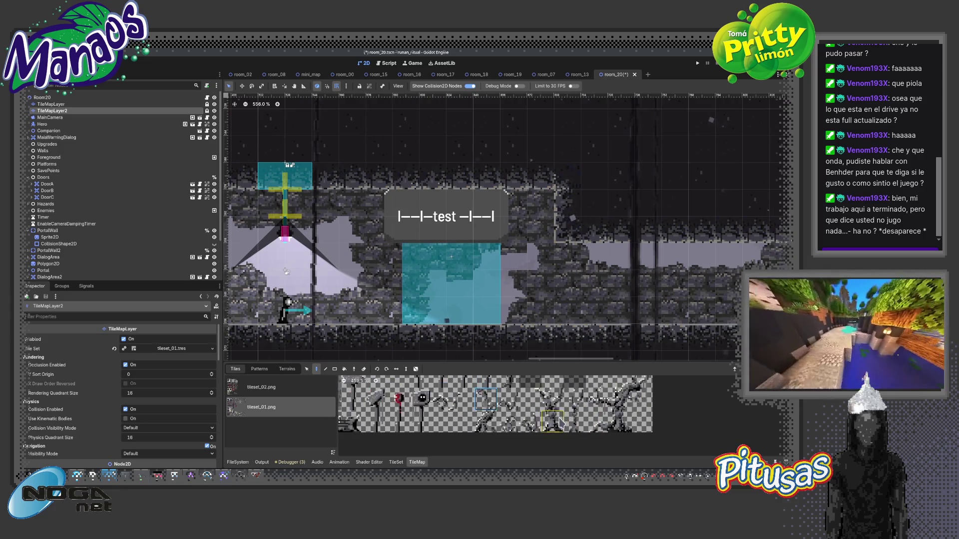
scroll(543, 405, up, 2)
scroll(545, 402, down, 2)
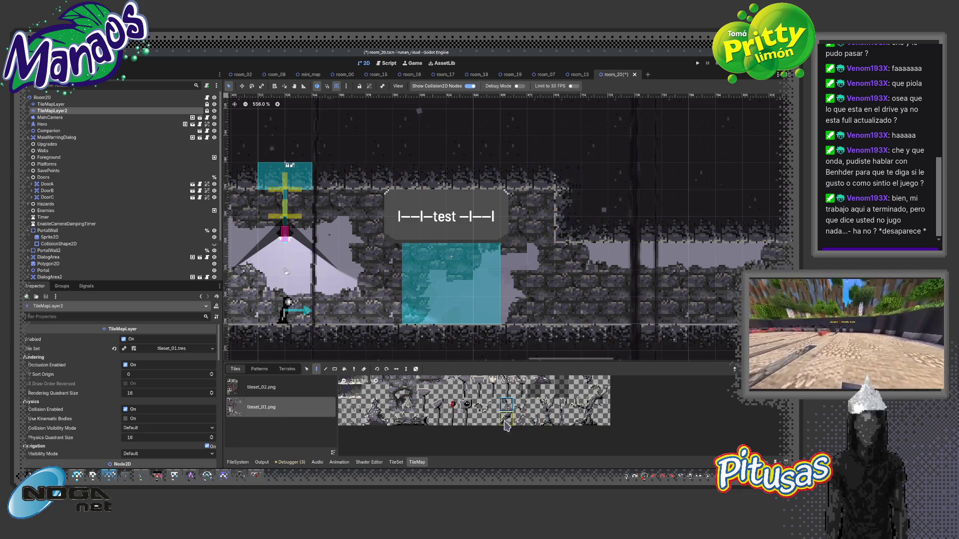
click(547, 419)
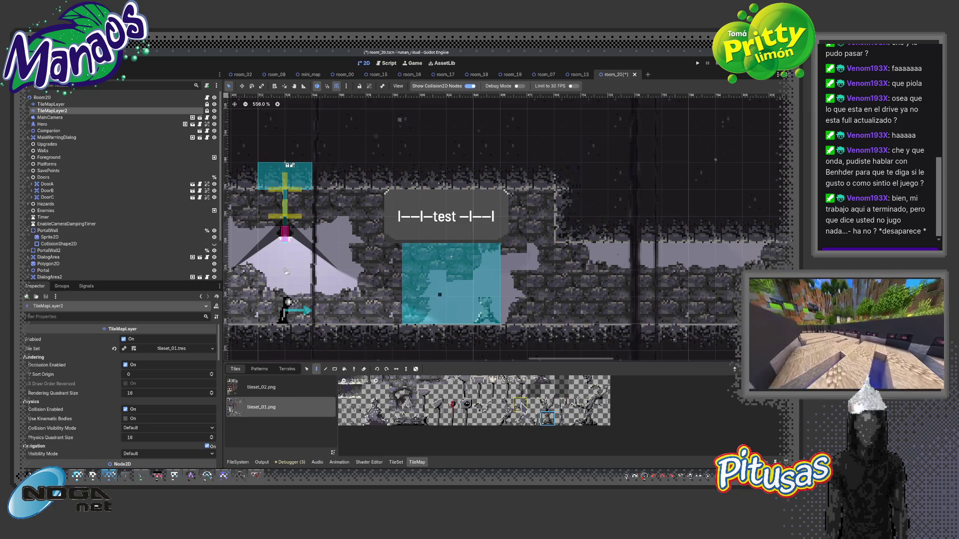
scroll(522, 407, right, 3)
drag(561, 418, 553, 423)
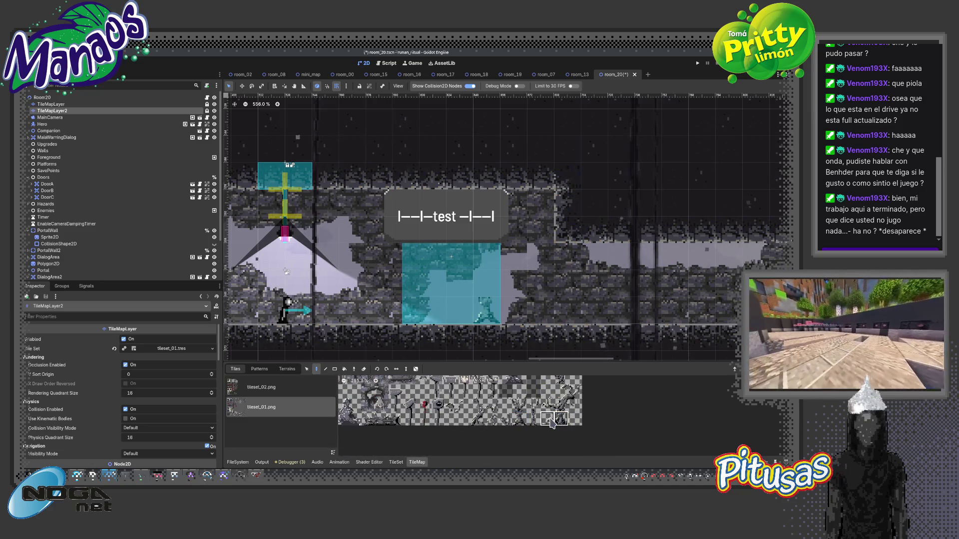
Select a row of three vine tiles from the tileset_01.png atlas.
scroll(549, 421, up, 2)
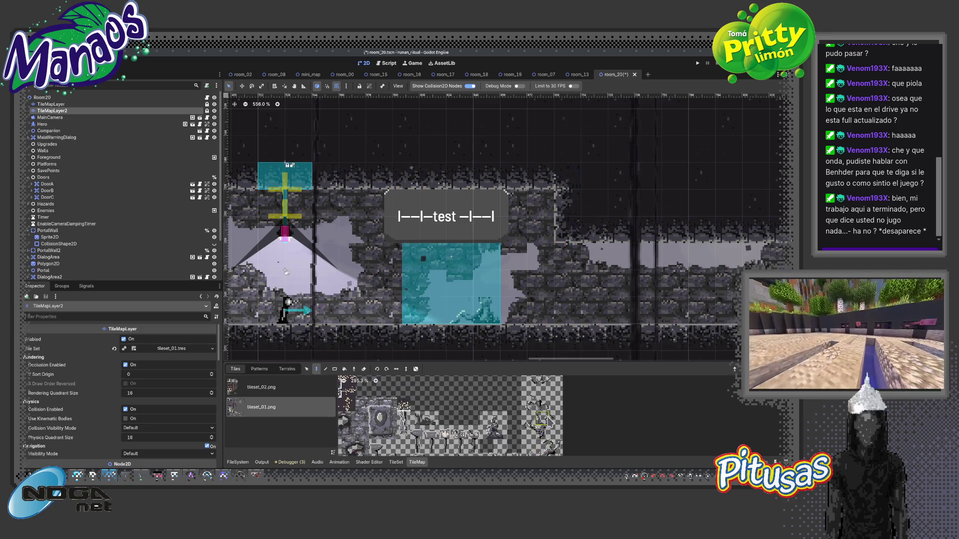
scroll(547, 422, up, 2)
drag(552, 401, 523, 401)
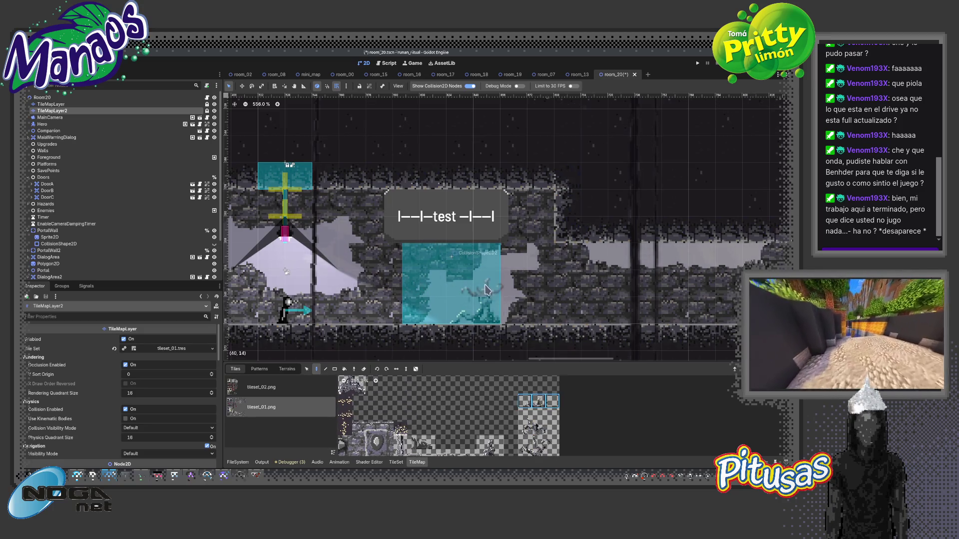
scroll(454, 342, down, 3)
scroll(470, 310, up, 4)
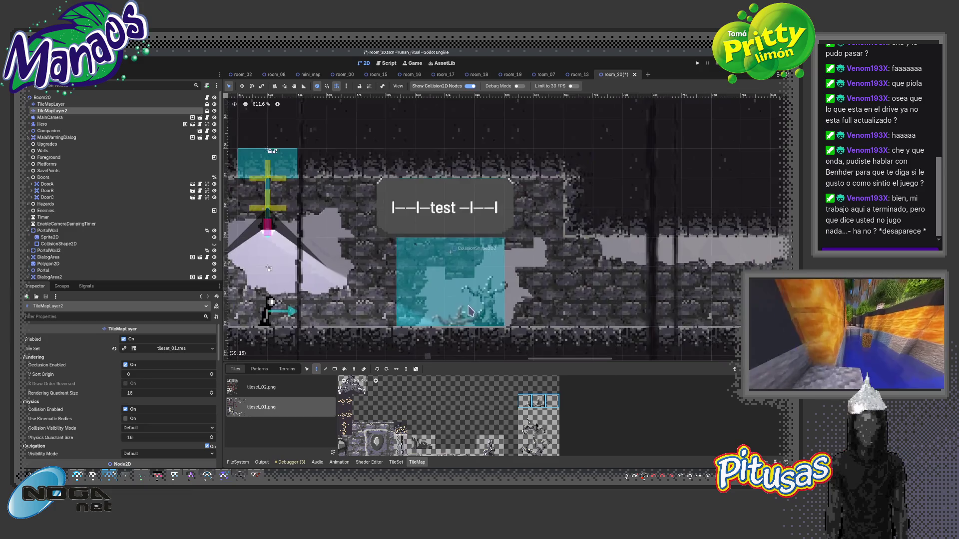
scroll(469, 311, up, 10)
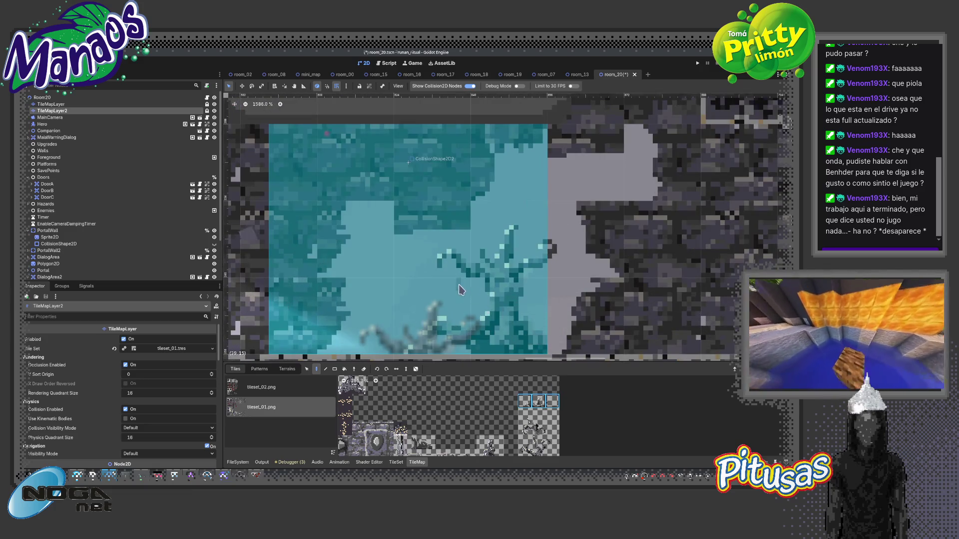
scroll(459, 295, down, 12)
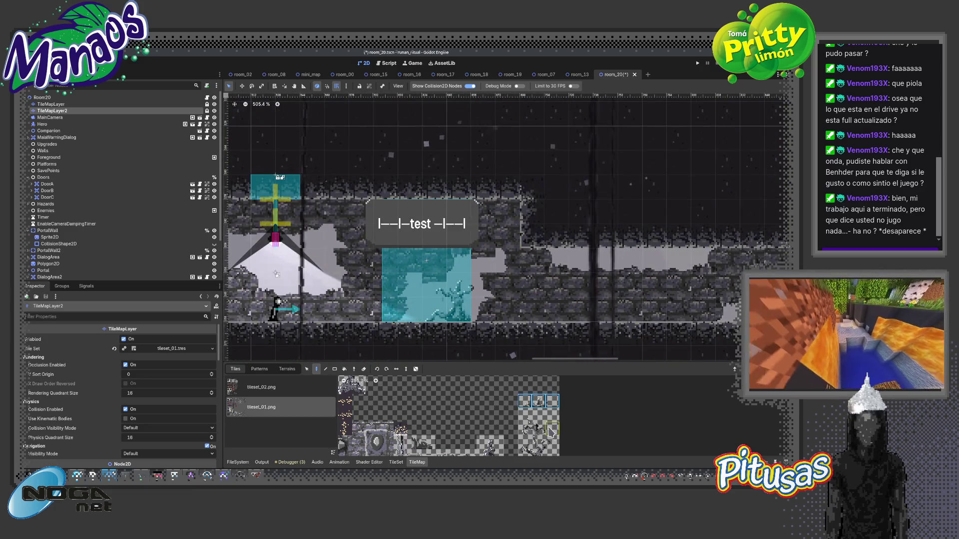
scroll(538, 410, down, 2)
scroll(538, 410, down, 2)
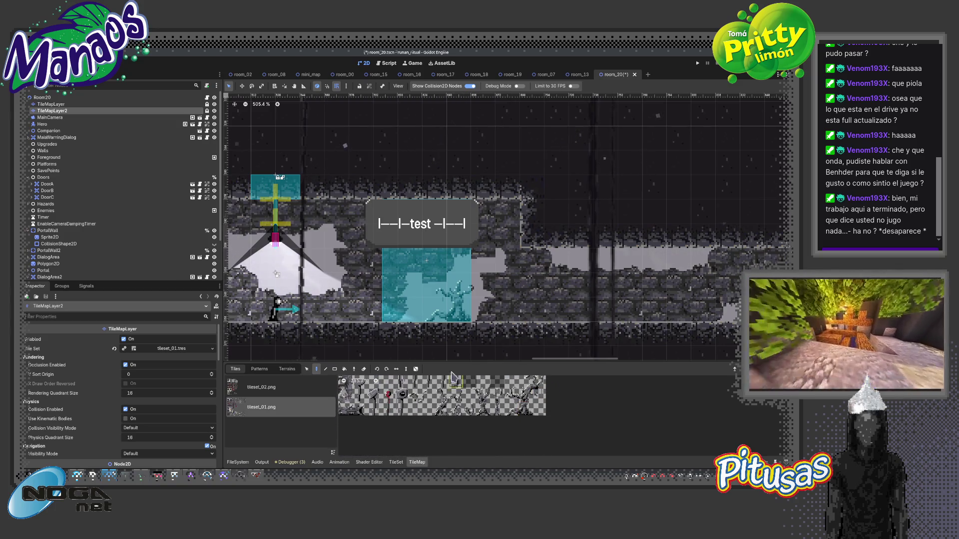
scroll(359, 307, down, 6)
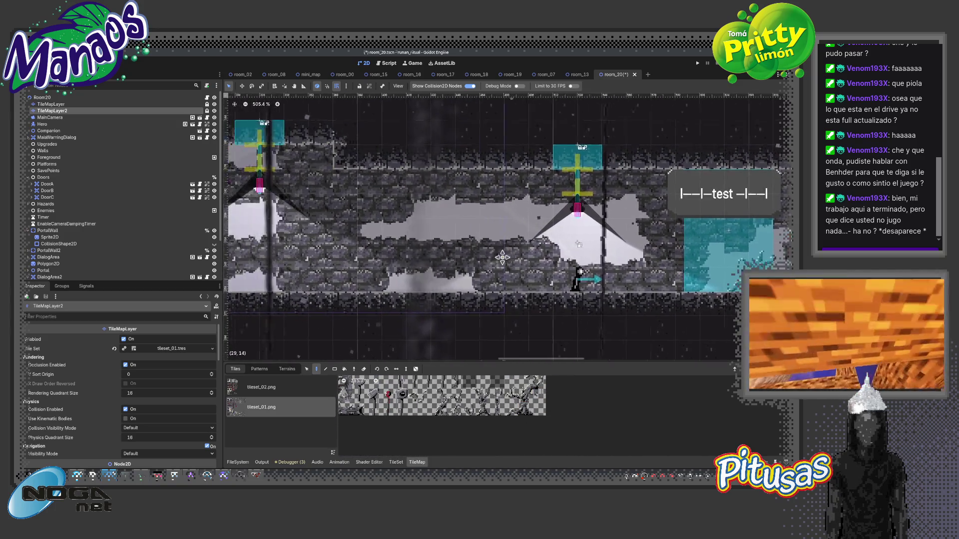
scroll(385, 285, down, 6)
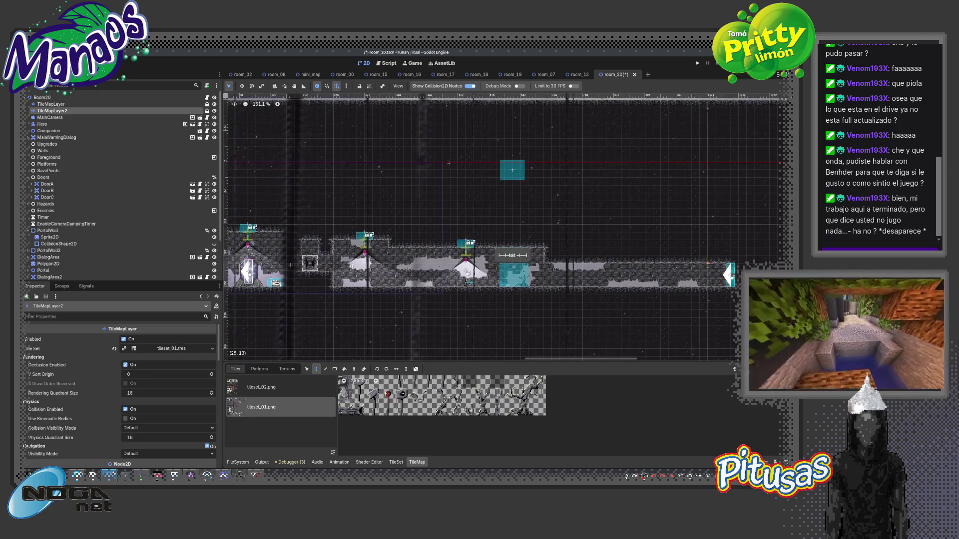
Paint a 2×3 vine block from the atlas onto the floor on the room's left side.
scroll(410, 289, up, 7)
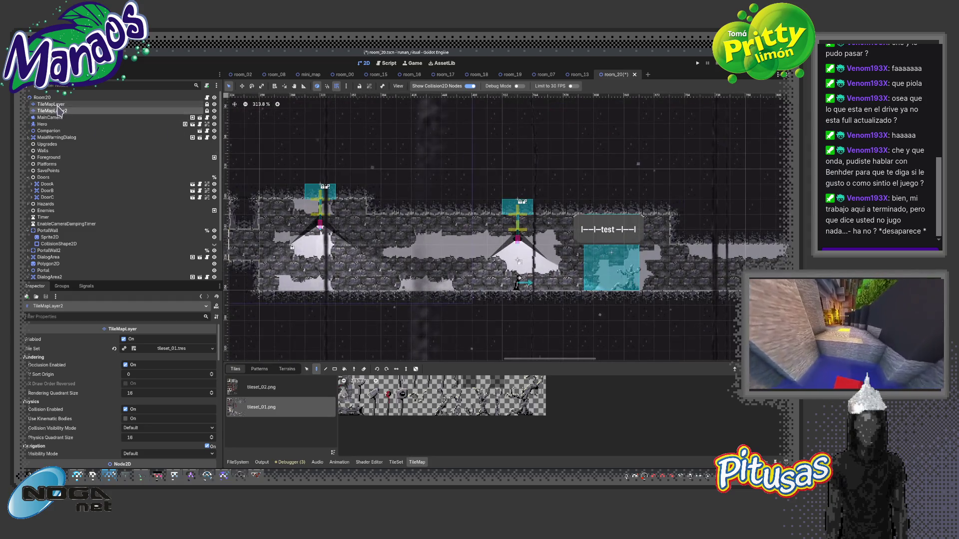
scroll(413, 271, down, 6)
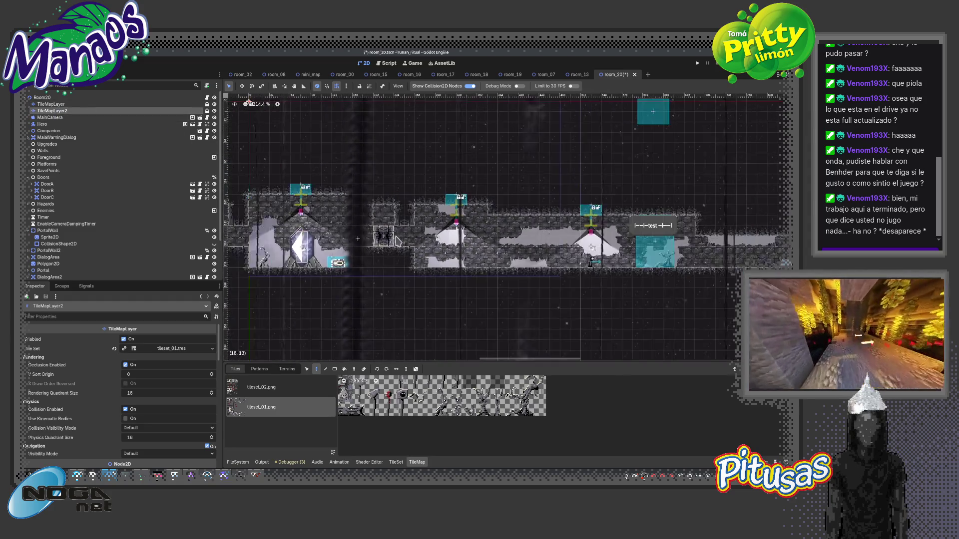
scroll(472, 414, up, 5)
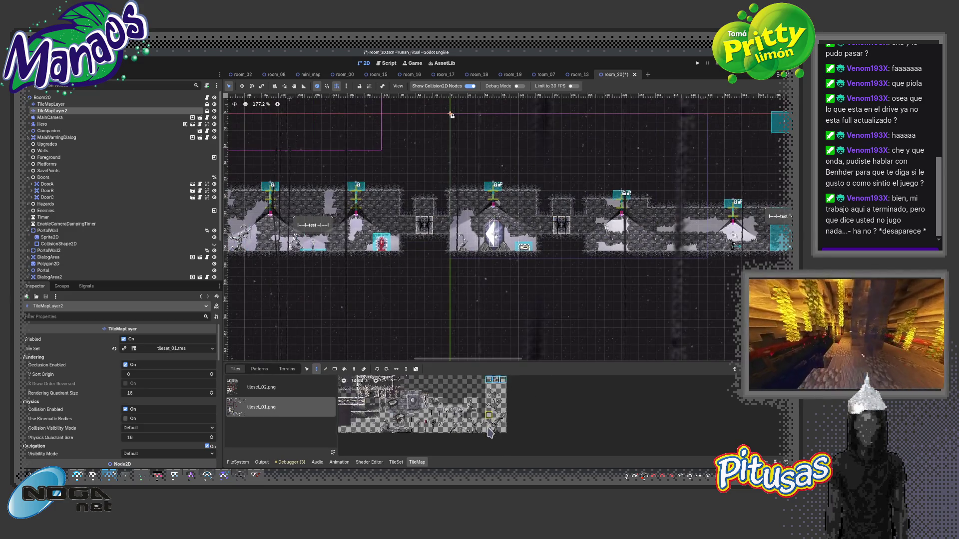
scroll(486, 419, up, 8)
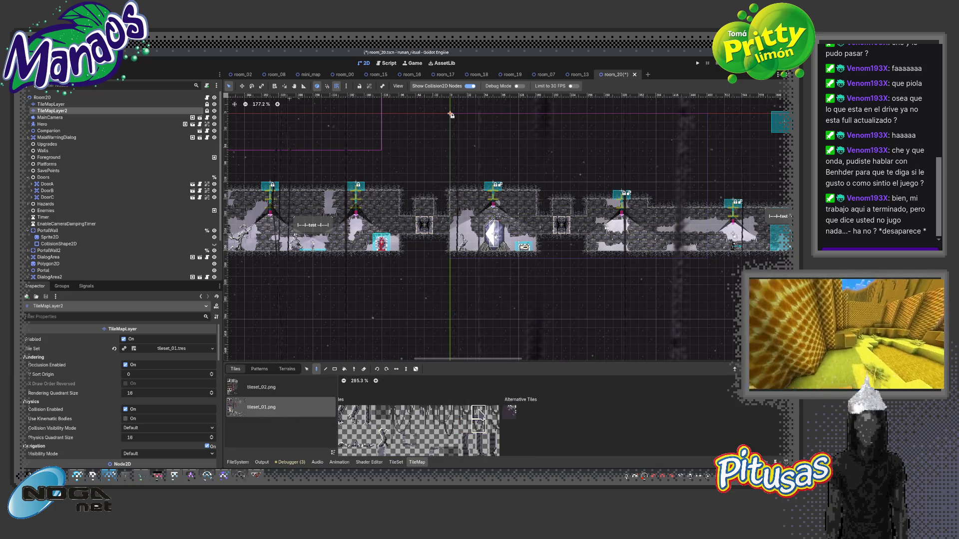
scroll(350, 225, up, 7)
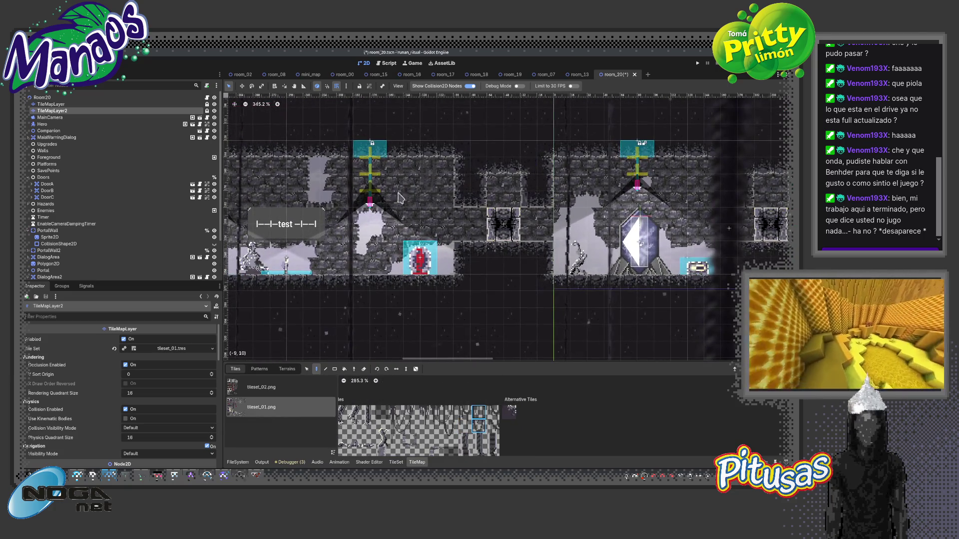
scroll(497, 274, left, 5)
scroll(498, 273, up, 1)
drag(437, 413, 451, 441)
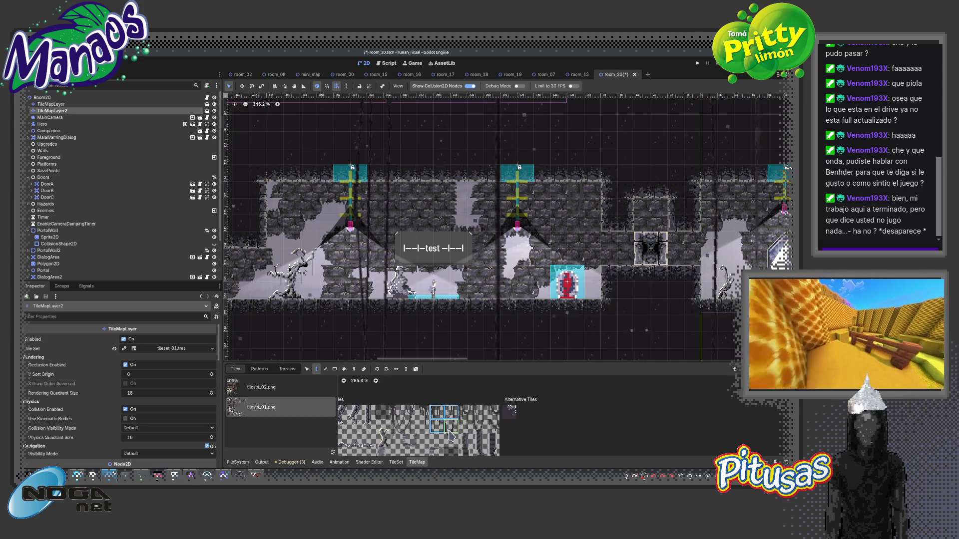
scroll(278, 204, left, 6)
scroll(278, 203, down, 1)
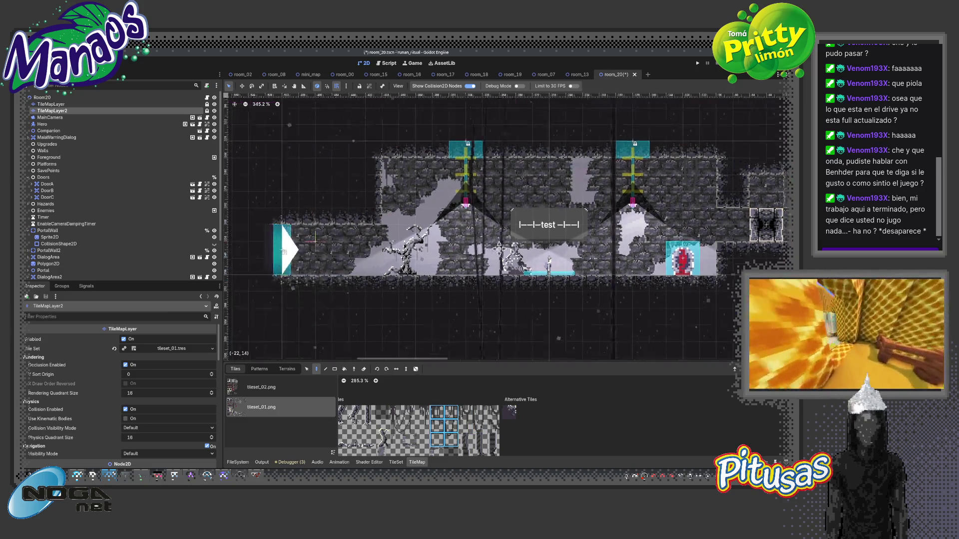
click(492, 413)
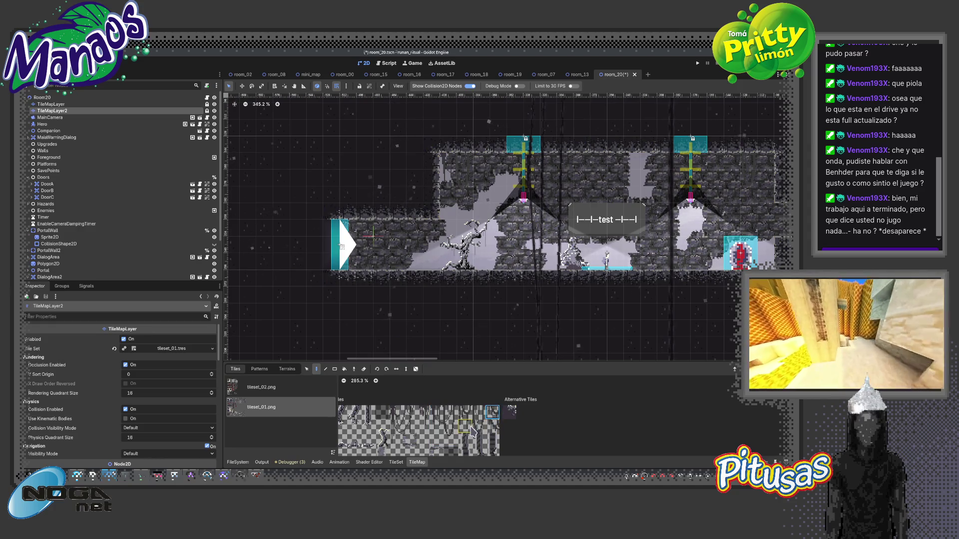
Select a two-tile vertical plant block from the tileset and pan the view right.
drag(465, 412, 465, 425)
scroll(511, 268, right, 10)
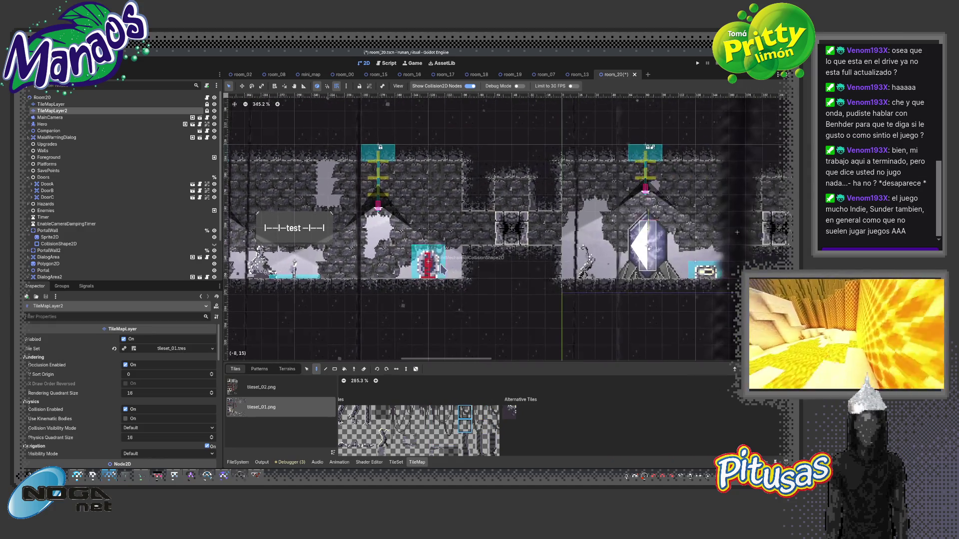
scroll(541, 265, right, 1)
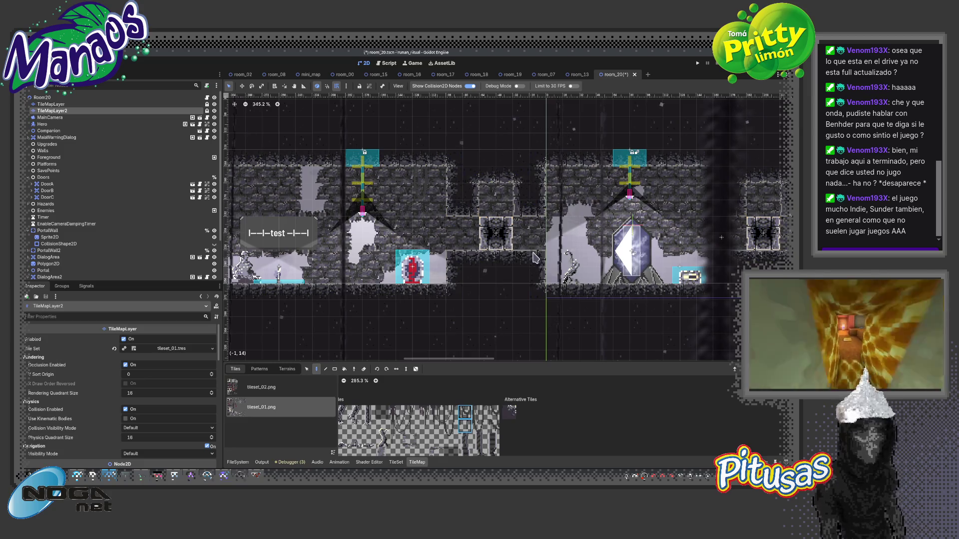
scroll(554, 196, right, 5)
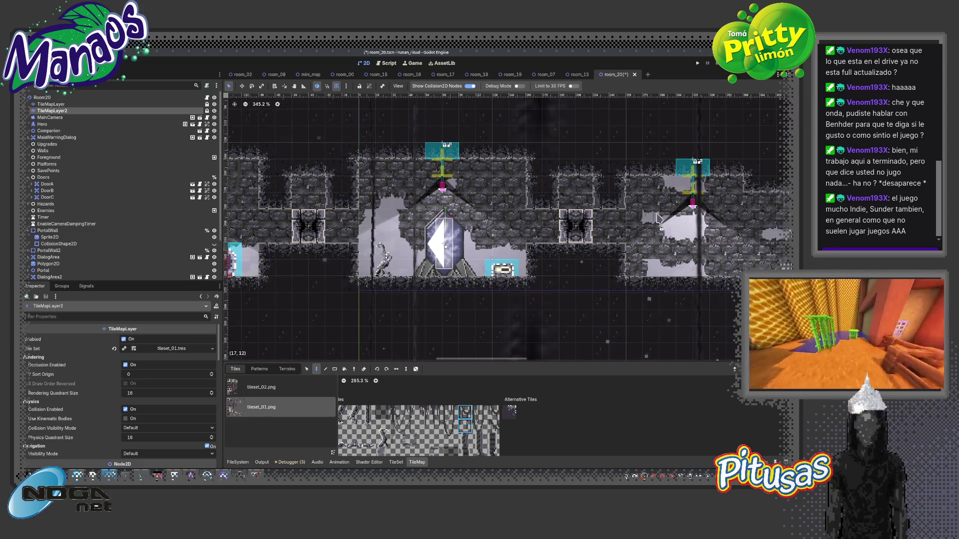
Pan across the whole room_20 level, then drag the TileMap panel taller to enlarge the atlas.
scroll(658, 219, right, 3)
scroll(551, 174, right, 5)
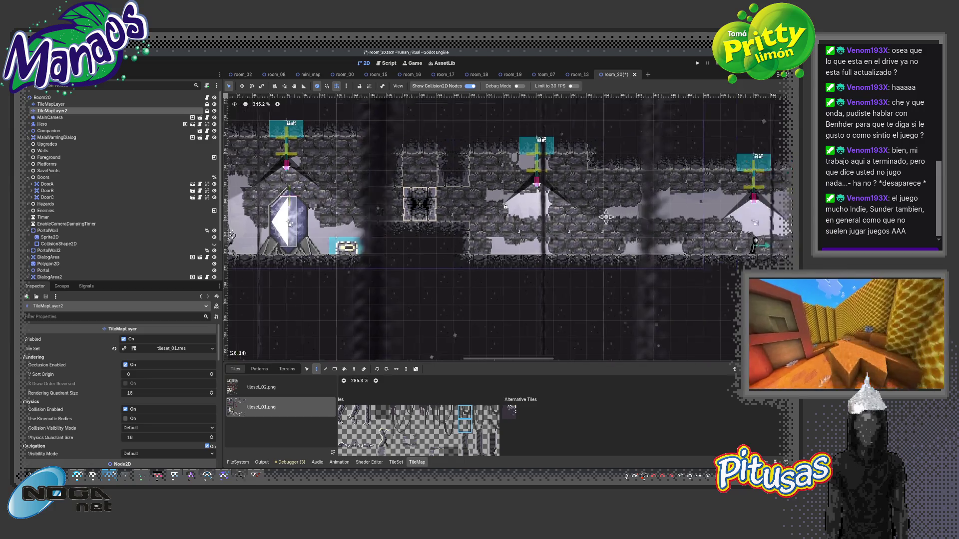
scroll(619, 194, right, 5)
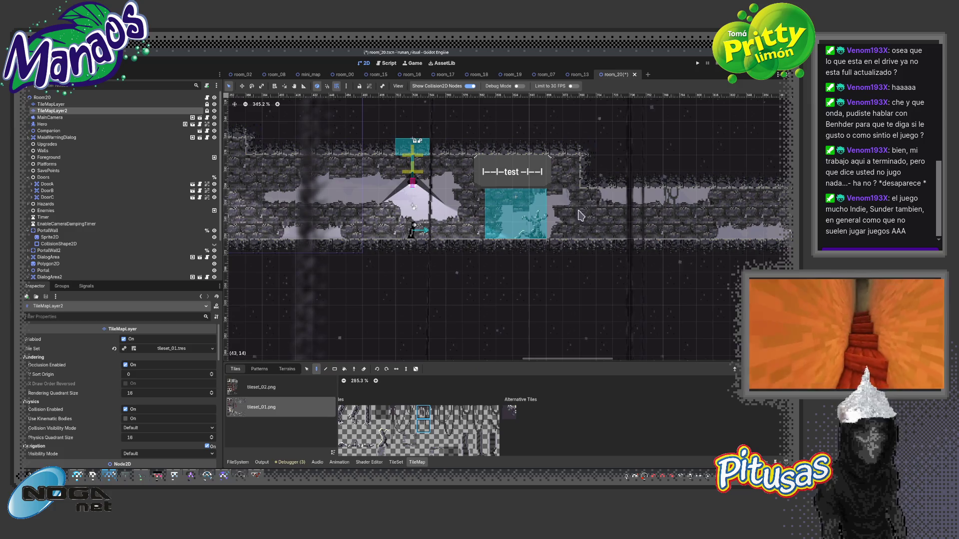
scroll(549, 227, right, 3)
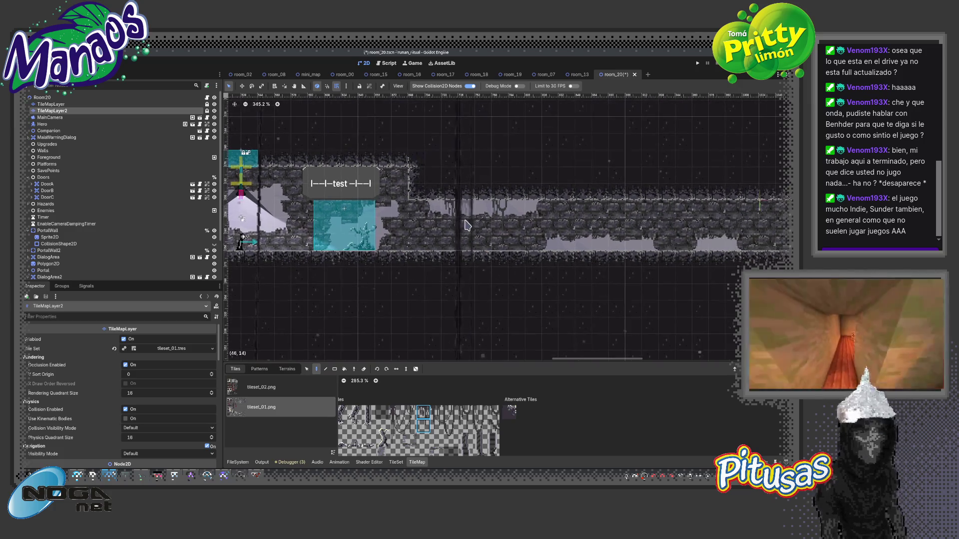
scroll(468, 225, right, 4)
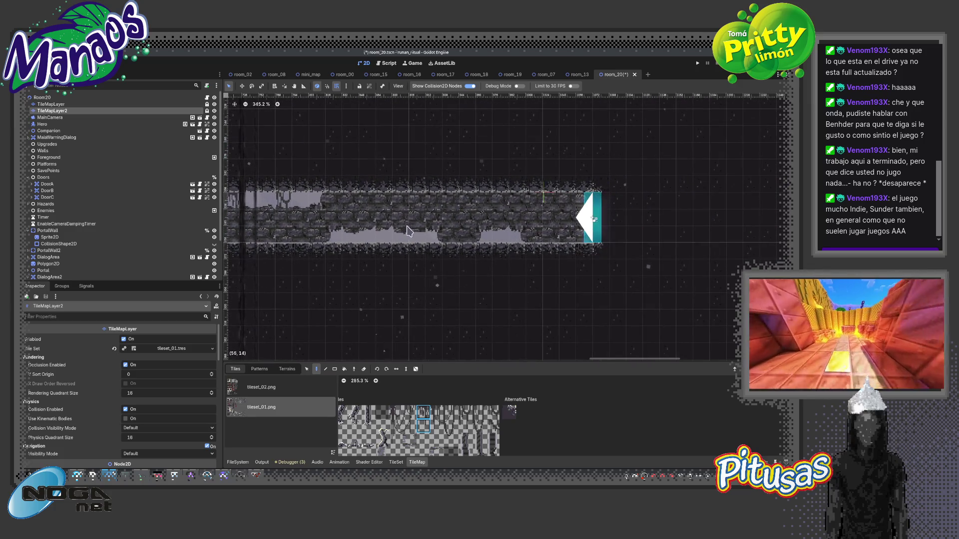
scroll(594, 219, left, 10)
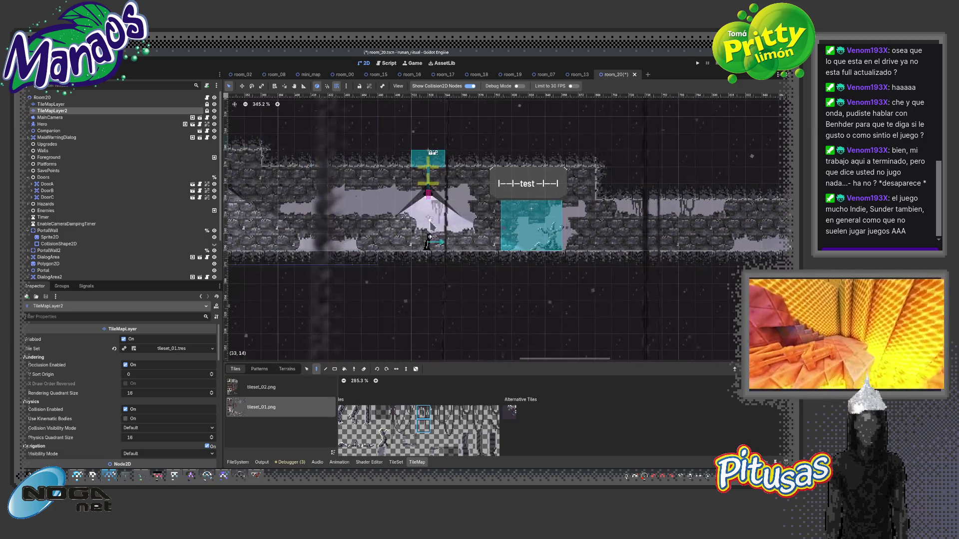
scroll(457, 192, left, 2)
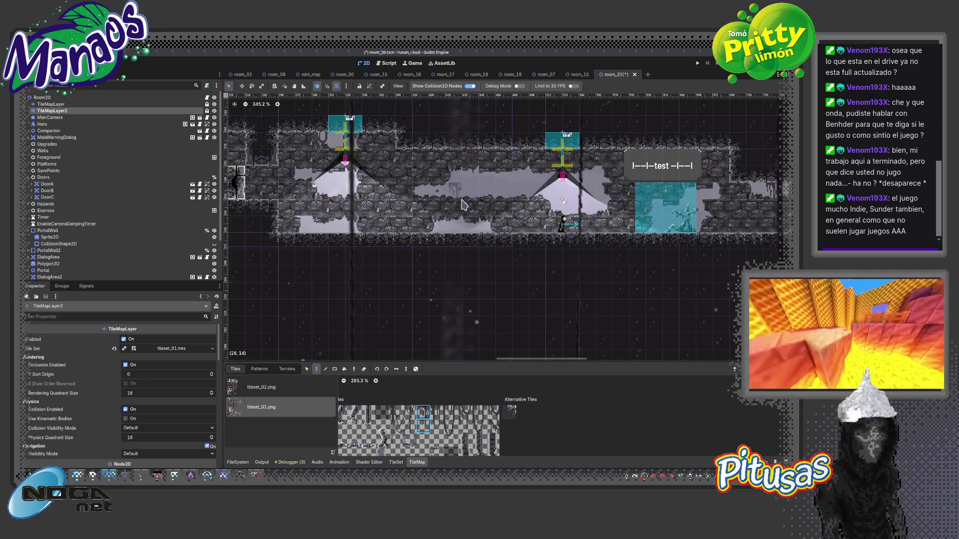
scroll(432, 220, left, 5)
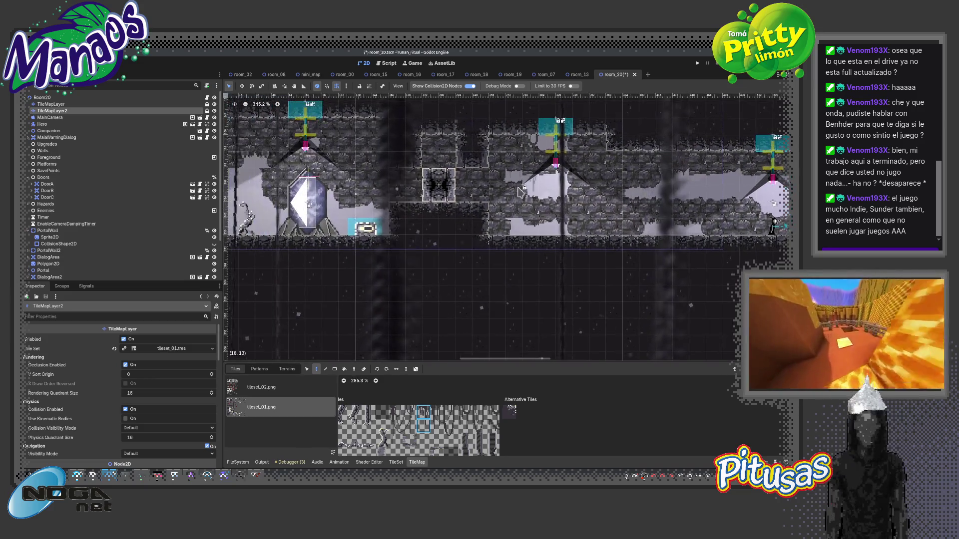
scroll(461, 188, right, 10)
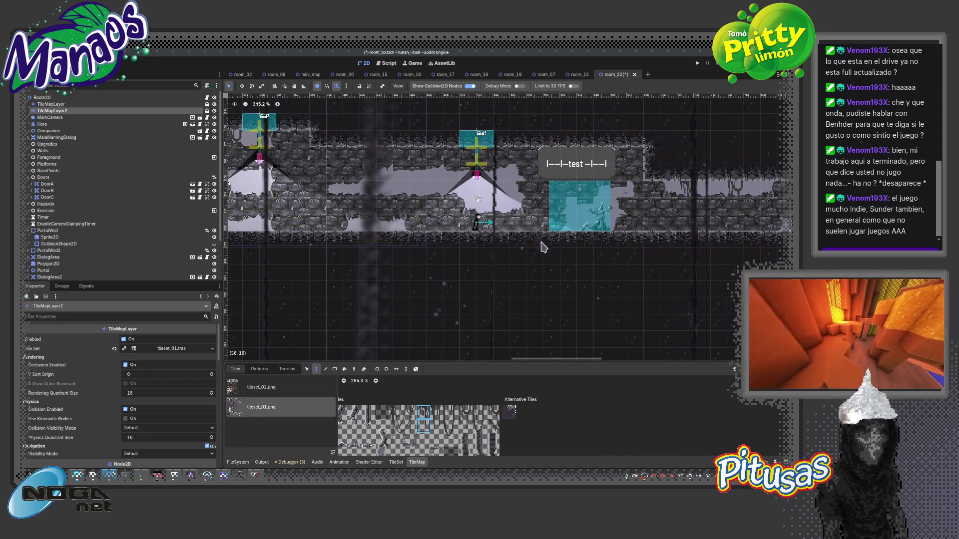
drag(475, 359, 475, 245)
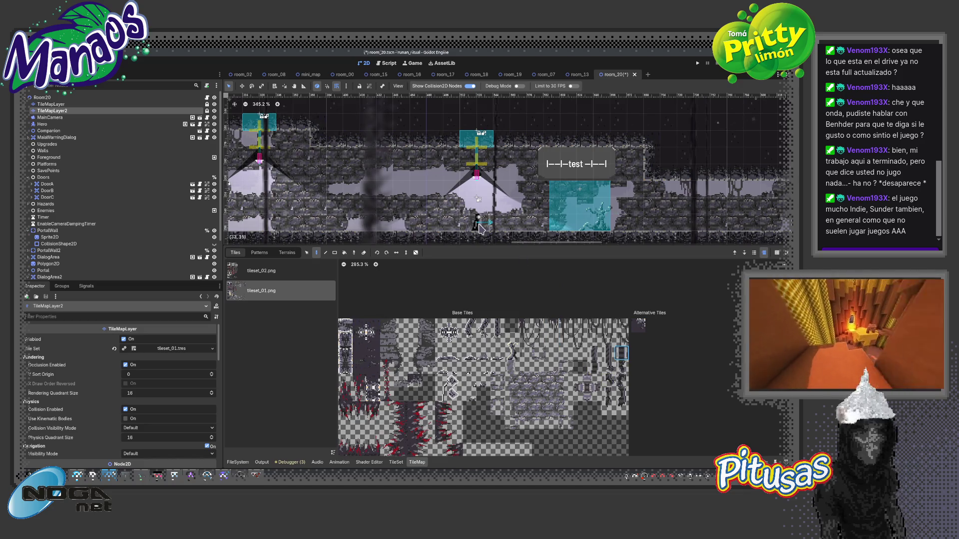
Try several individual tiles in the tileset_01 atlas while panning the viewport.
click(621, 359)
scroll(474, 219, left, 5)
scroll(474, 219, up, 1)
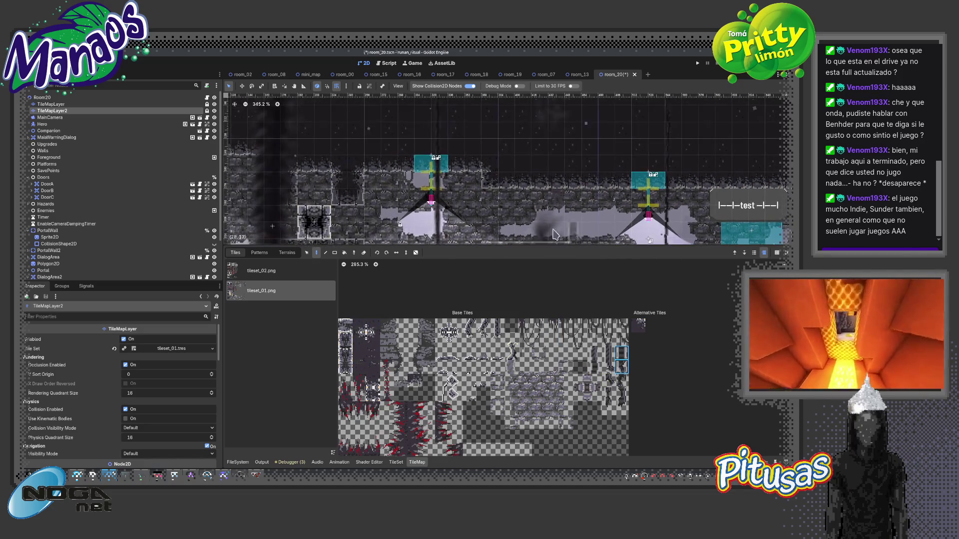
scroll(514, 218, down, 2)
scroll(513, 218, left, 5)
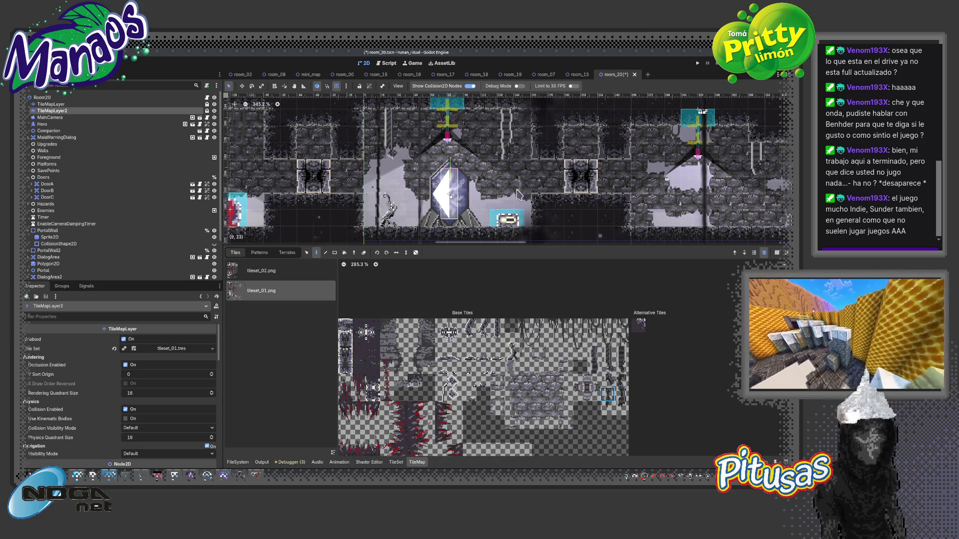
click(608, 409)
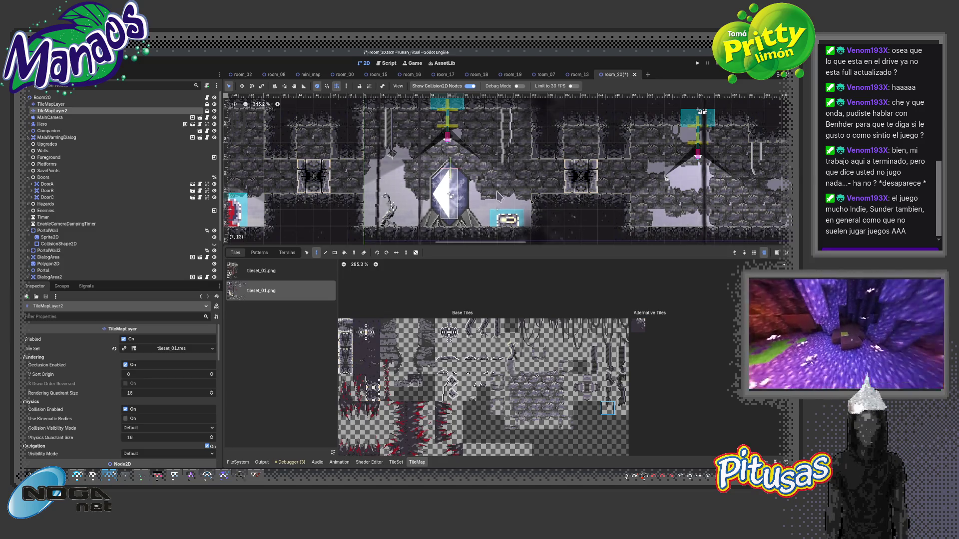
scroll(512, 234, left, 6)
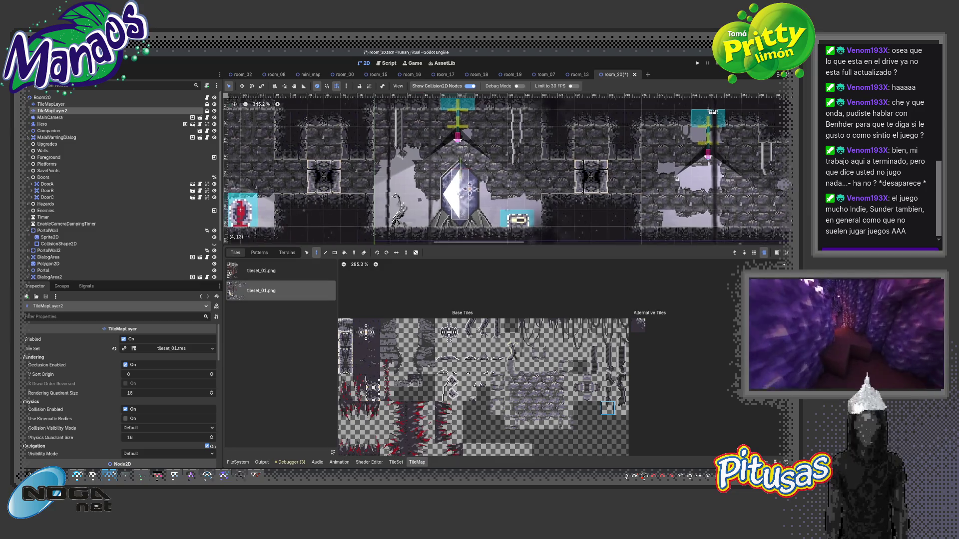
click(621, 352)
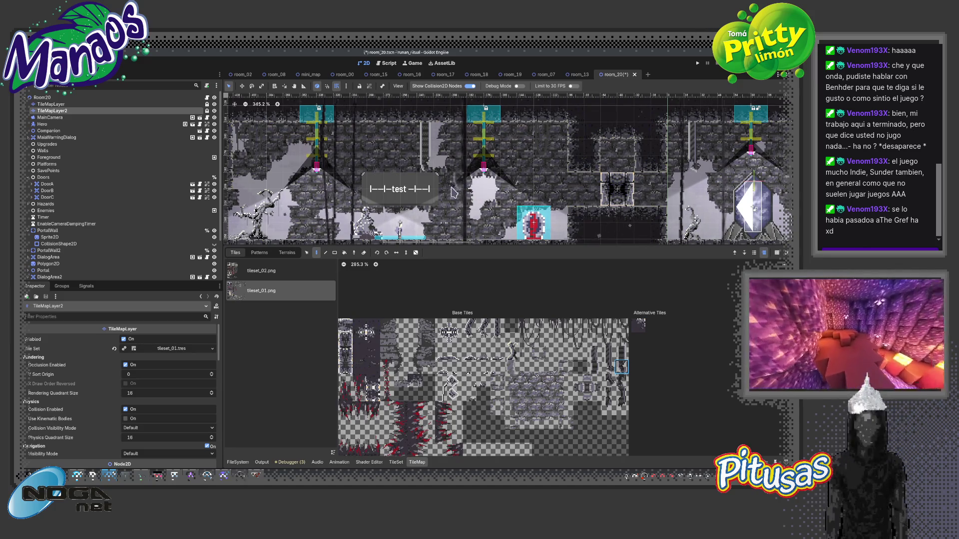
scroll(453, 193, left, 5)
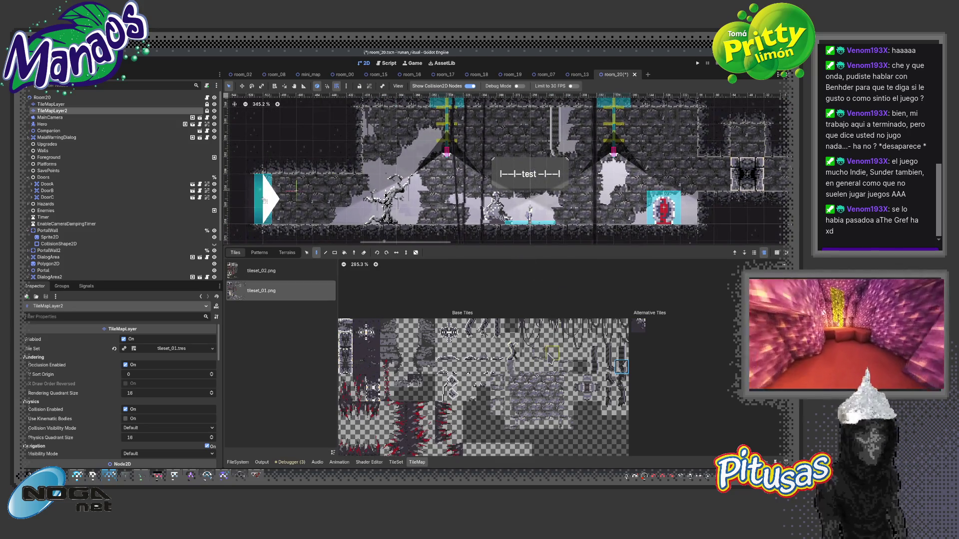
click(621, 341)
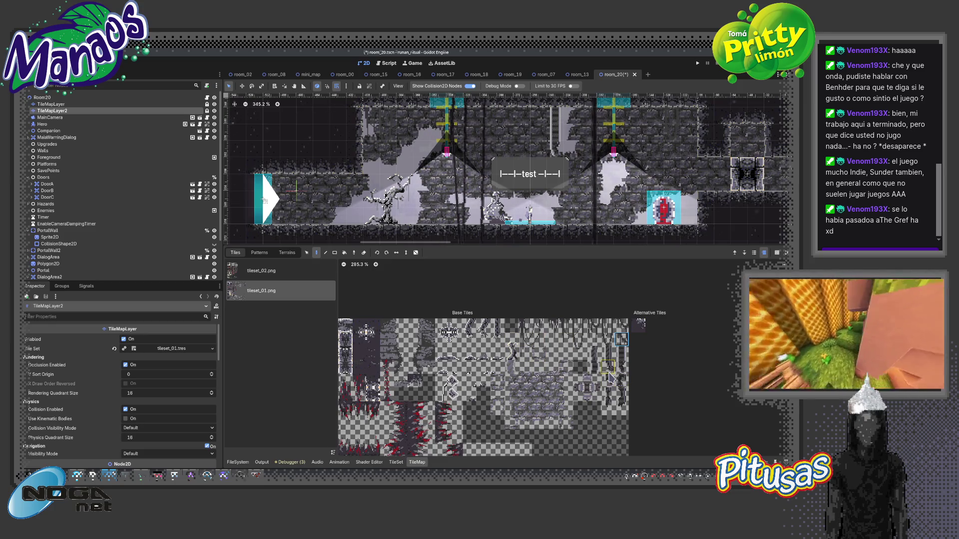
Select a two-tile tall block in tileset_01 for painting on TileMapLayer2.
drag(609, 410, 608, 394)
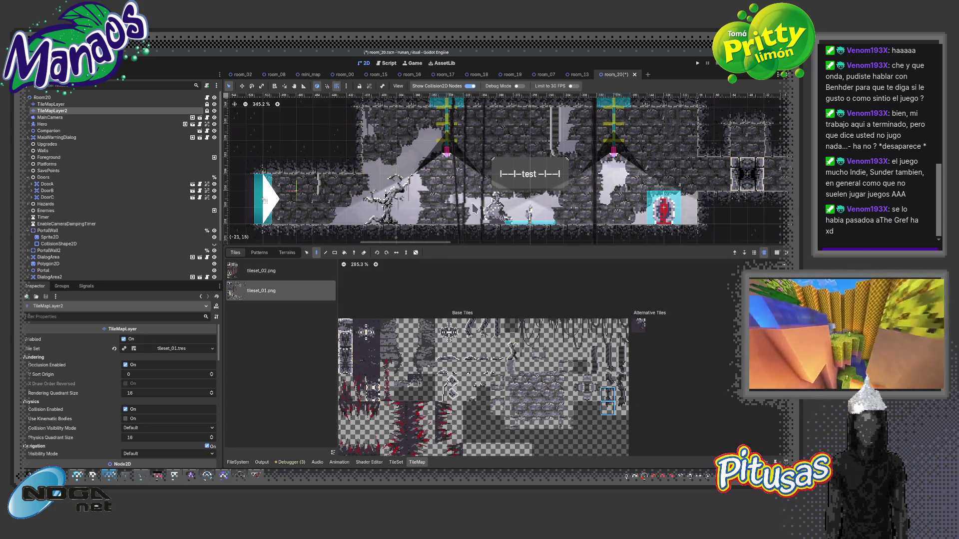
scroll(472, 203, down, 4)
scroll(388, 164, right, 10)
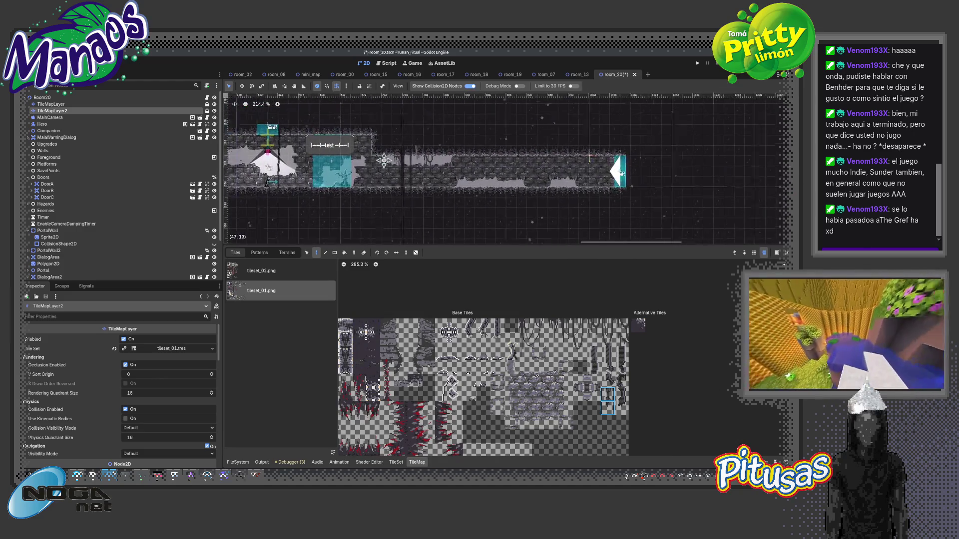
scroll(388, 165, down, 1)
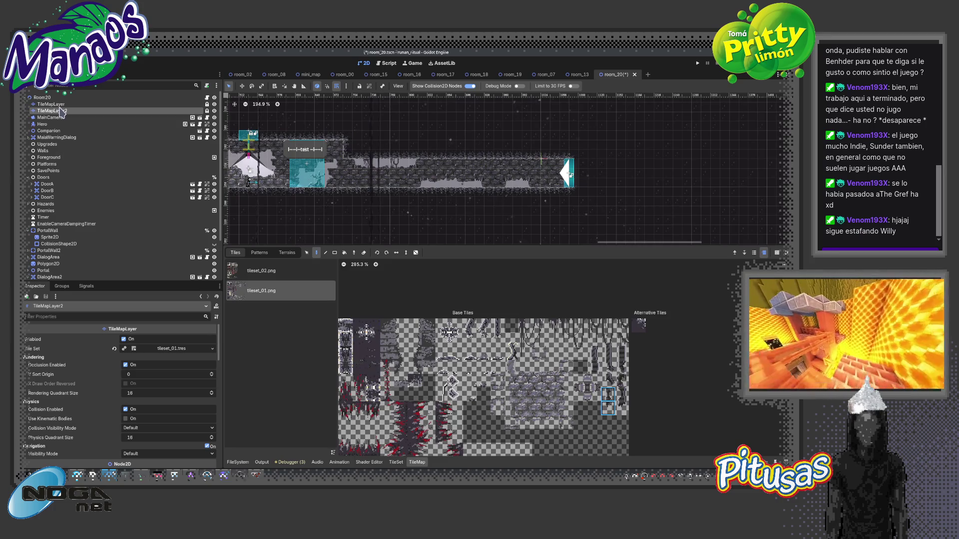
Instance grass.tscn into Room20 via a 'gras' search and pick the Grass terrain.
key(ctrl+shift+a)
text(gras)
key(Return)
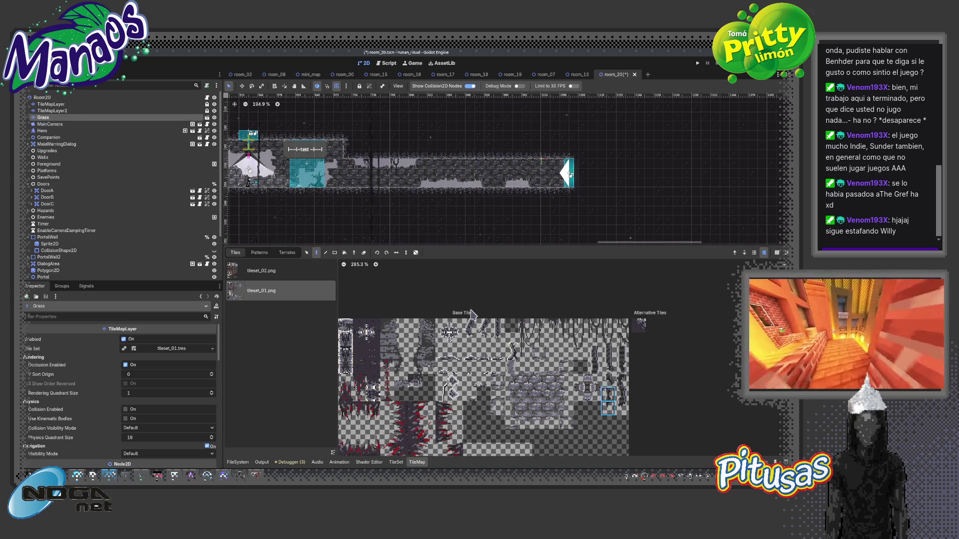
scroll(480, 369, down, 5)
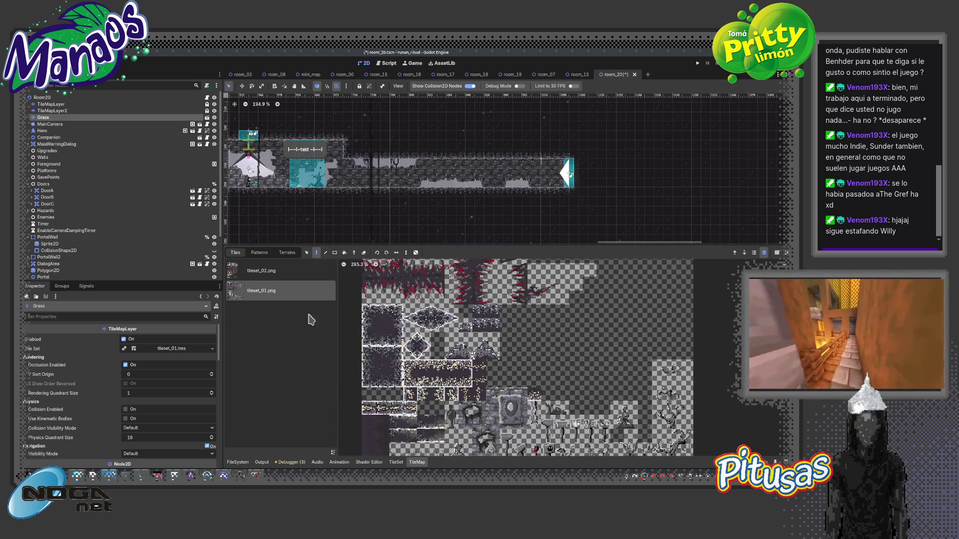
click(287, 252)
click(248, 297)
Look over the room, save the room_20 scene, and select the Room20 root node.
scroll(570, 188, up, 3)
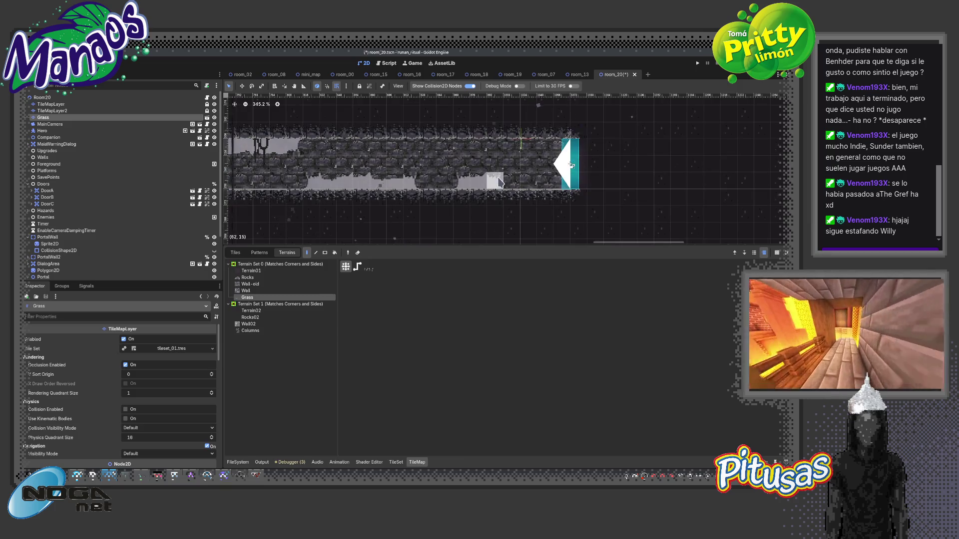
scroll(414, 180, left, 5)
scroll(506, 178, left, 5)
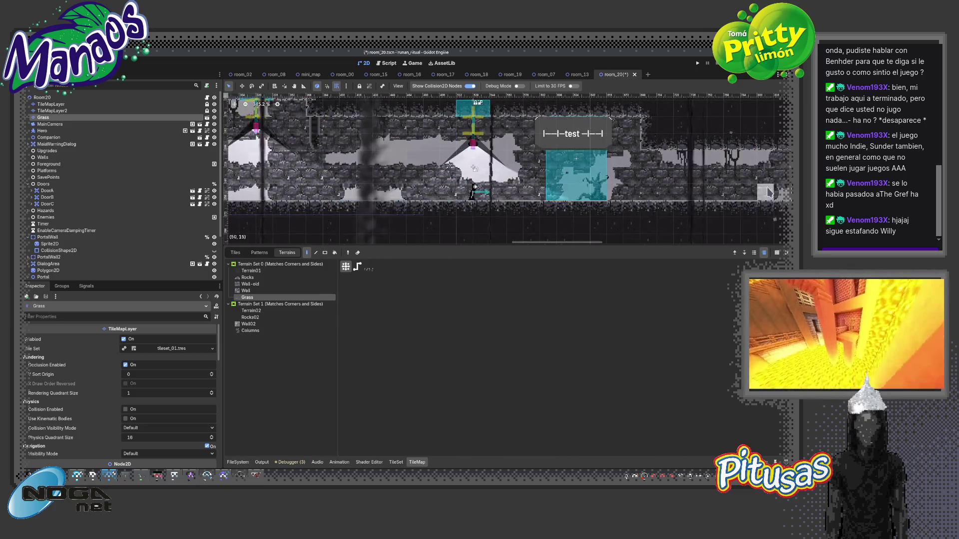
scroll(684, 185, left, 5)
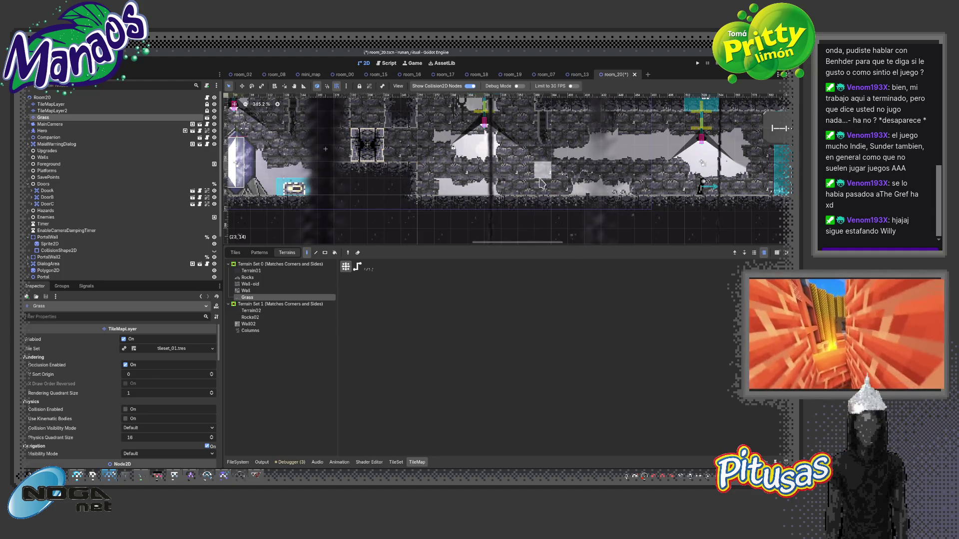
scroll(664, 196, left, 5)
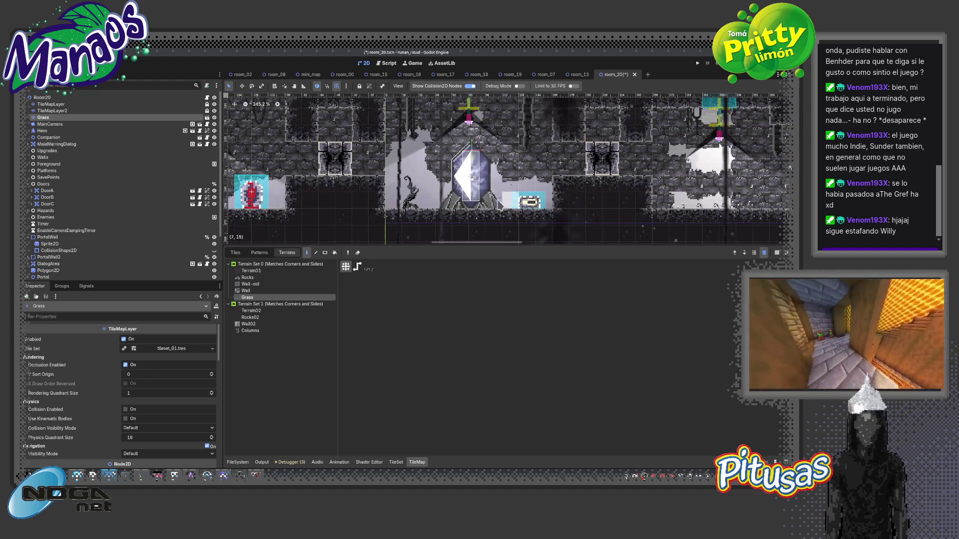
scroll(556, 197, left, 3)
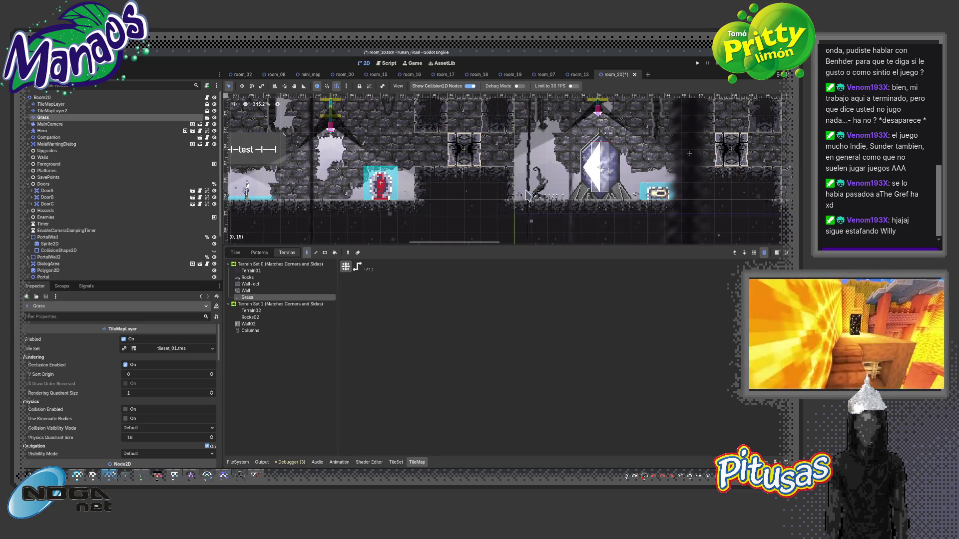
scroll(556, 197, left, 4)
scroll(568, 198, left, 3)
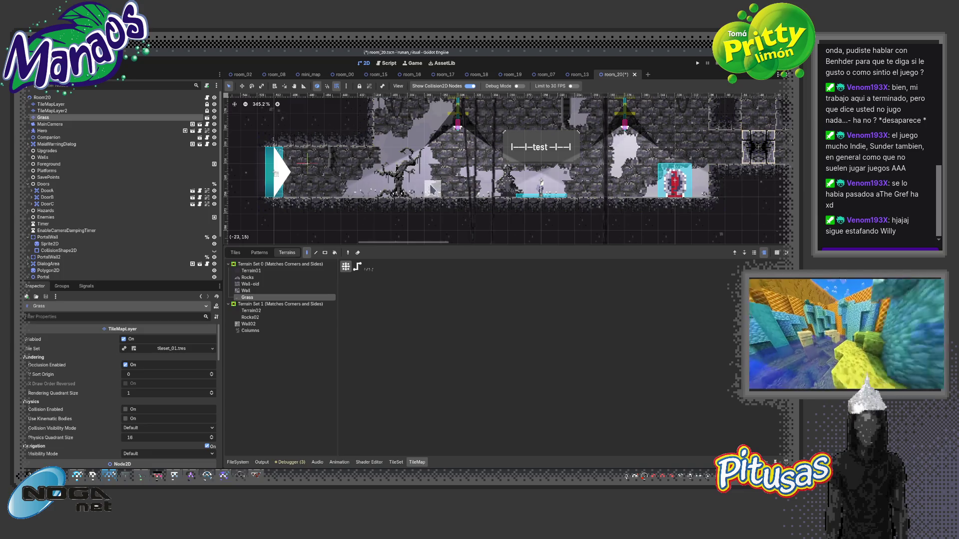
scroll(421, 218, down, 5)
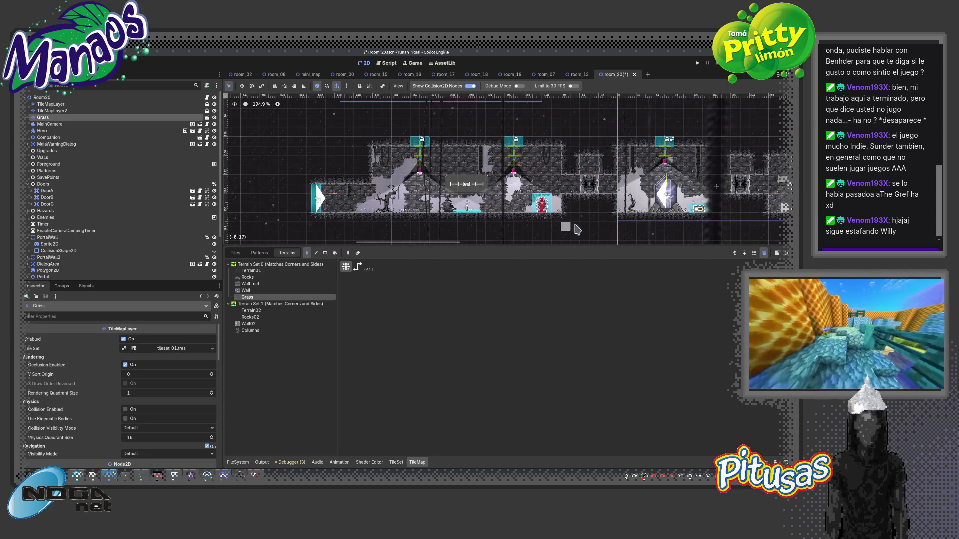
scroll(569, 223, up, 3)
scroll(559, 214, right, 5)
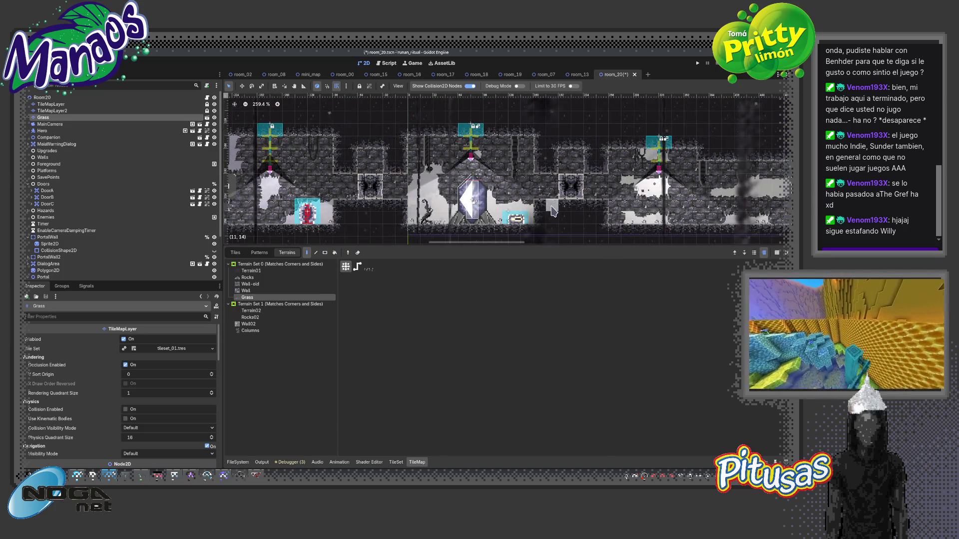
scroll(603, 203, down, 3)
key(ctrl+s)
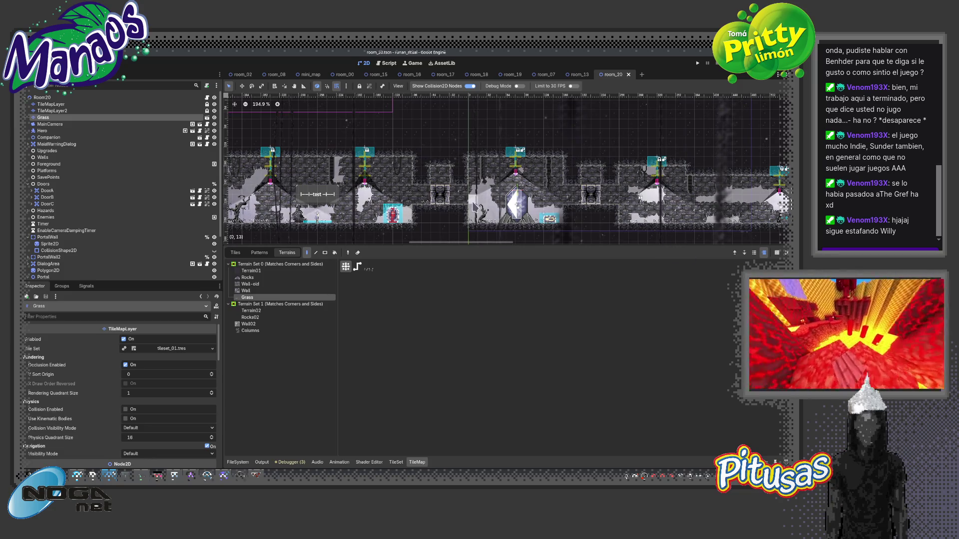
click(42, 98)
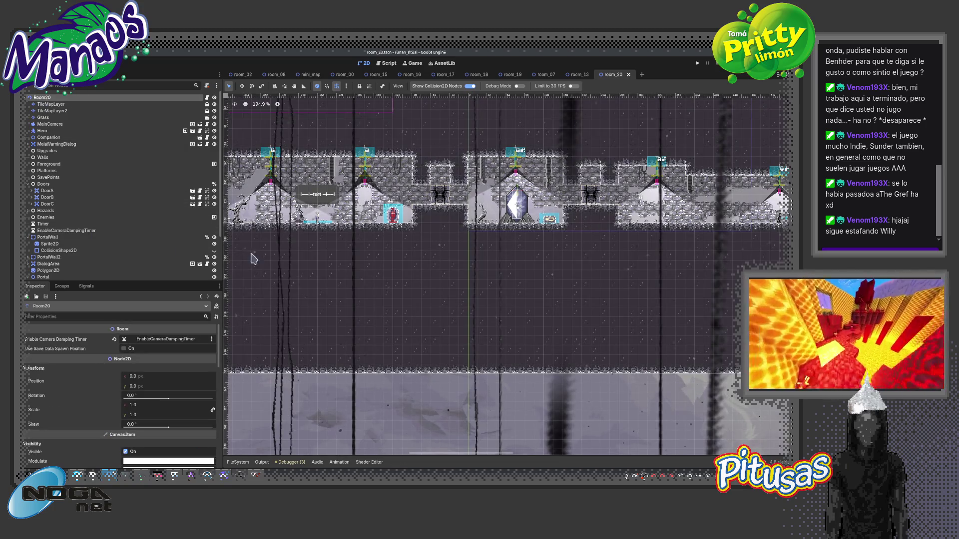
Run room_20 with F6, walk the character back and forth past the creature, then stop with F8.
drag(299, 273, 523, 273)
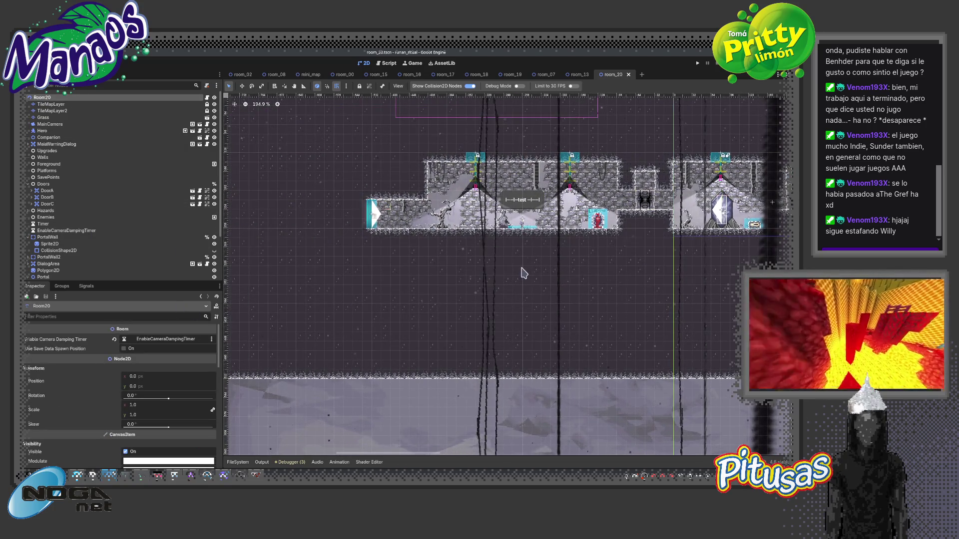
key(F6)
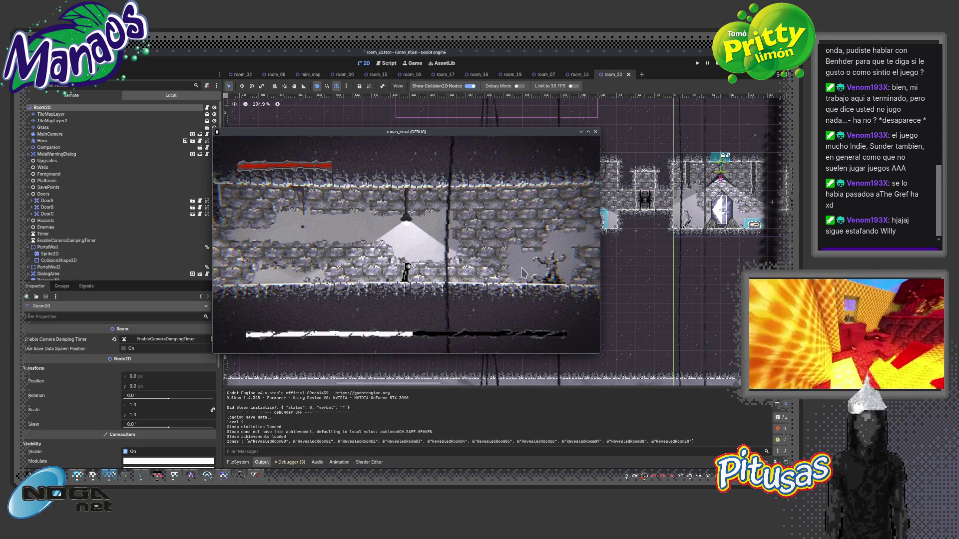
key(Left)
key(Right)
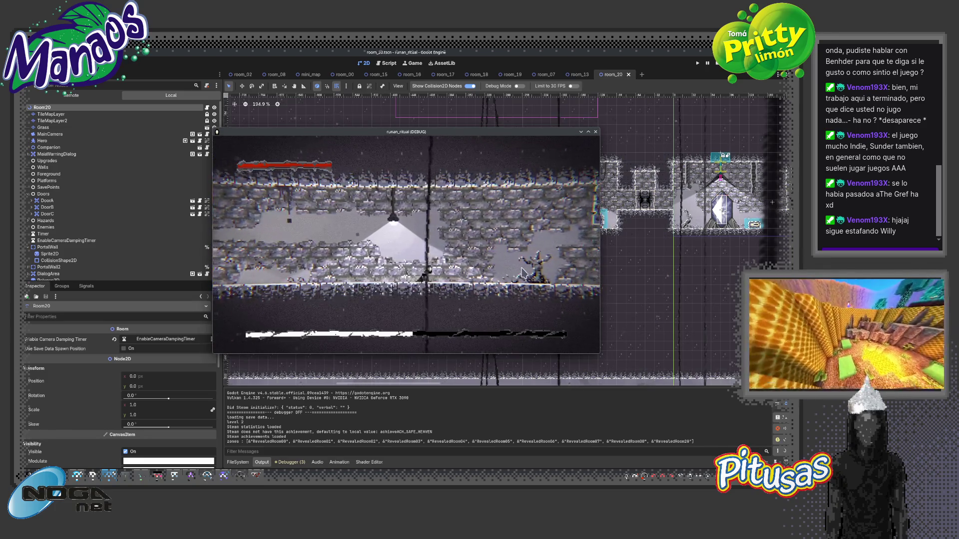
key(Left)
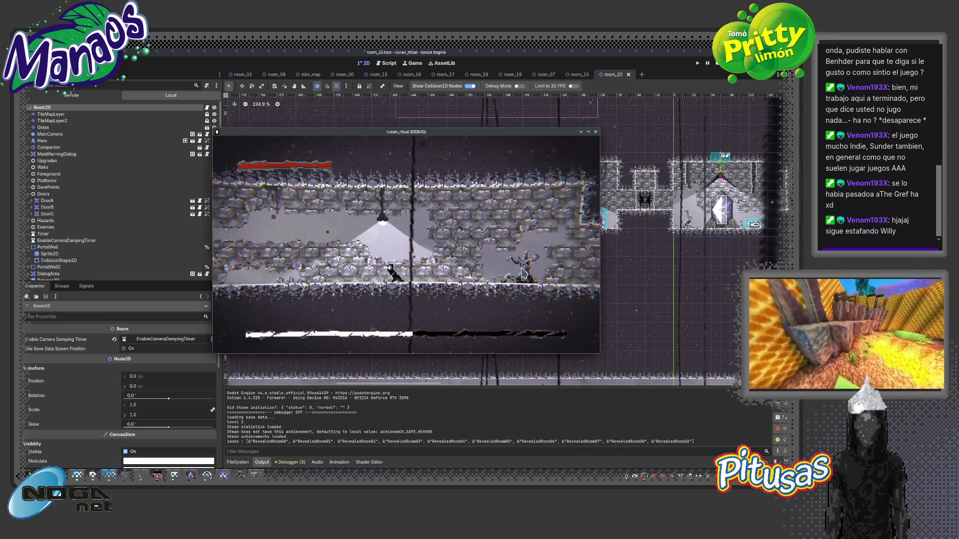
key(Right)
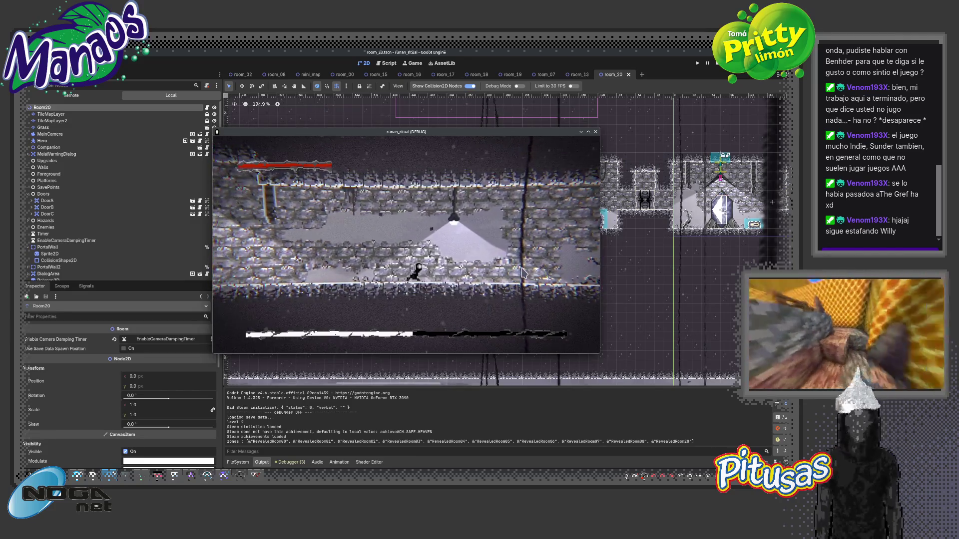
key(Right)
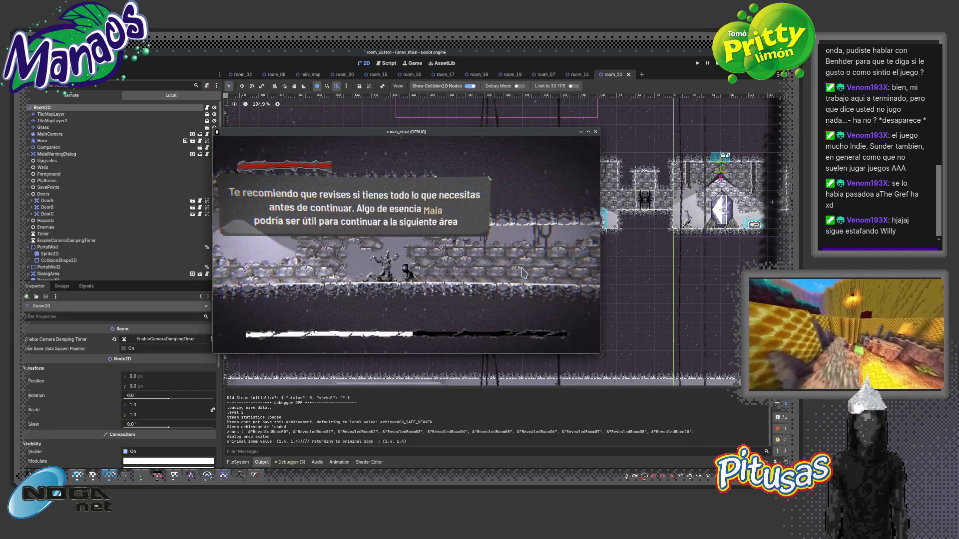
key(Left)
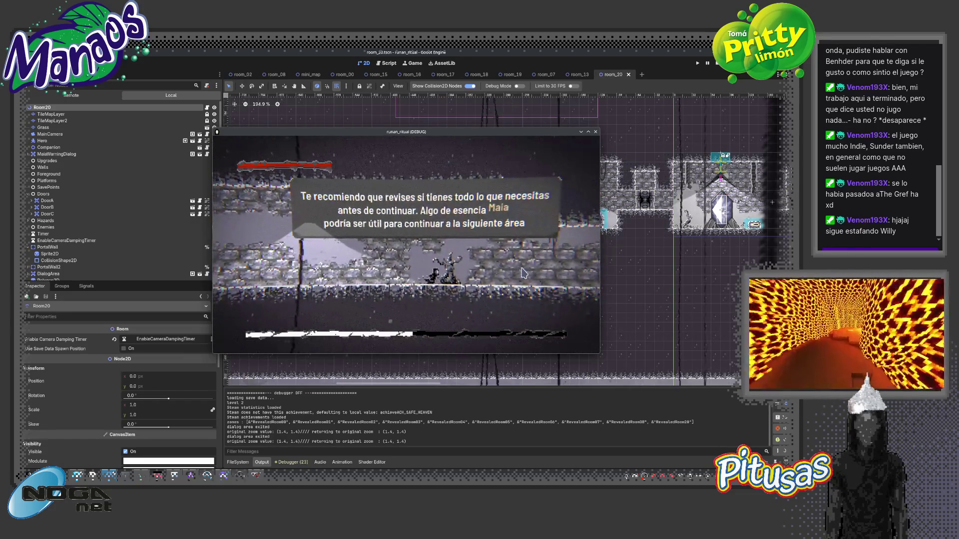
key(F8)
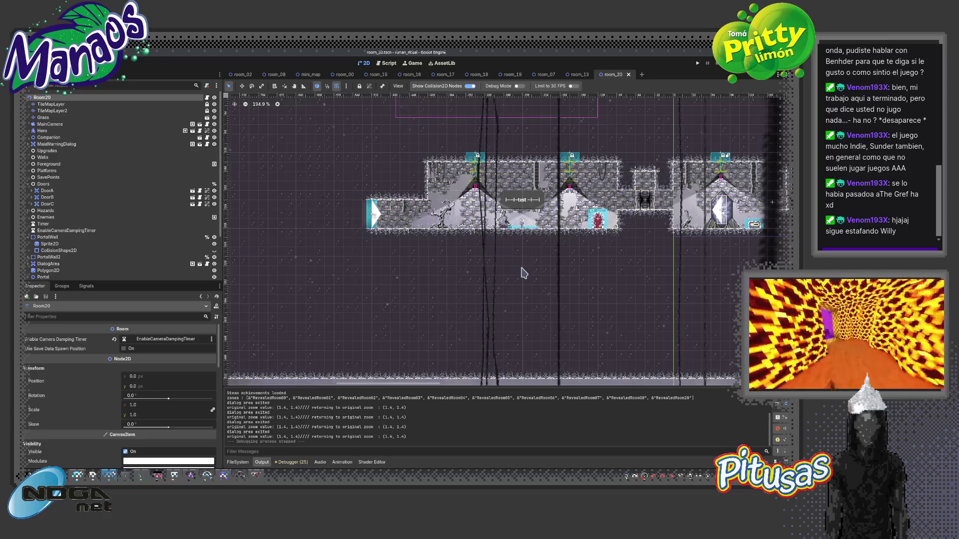
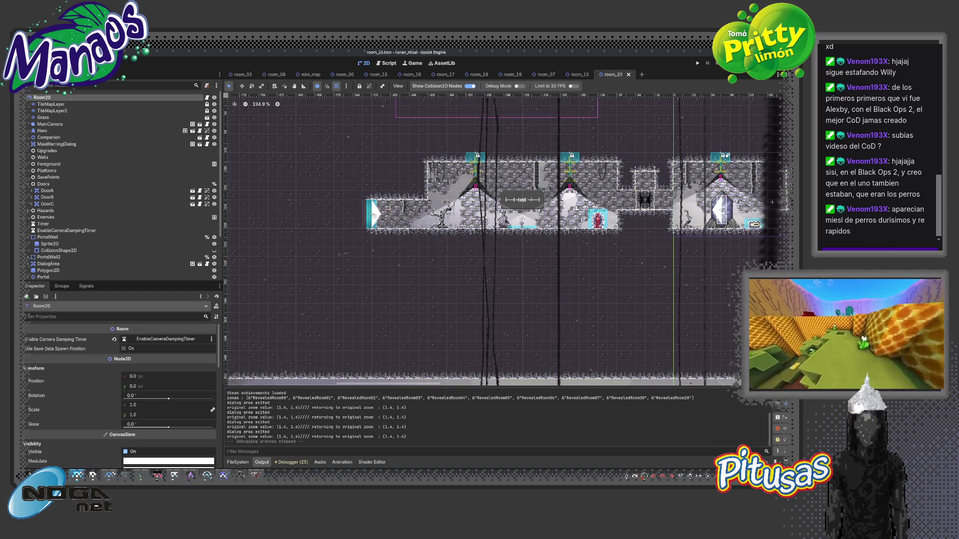
Close all the open room scene tabs.
scroll(578, 220, down, 2)
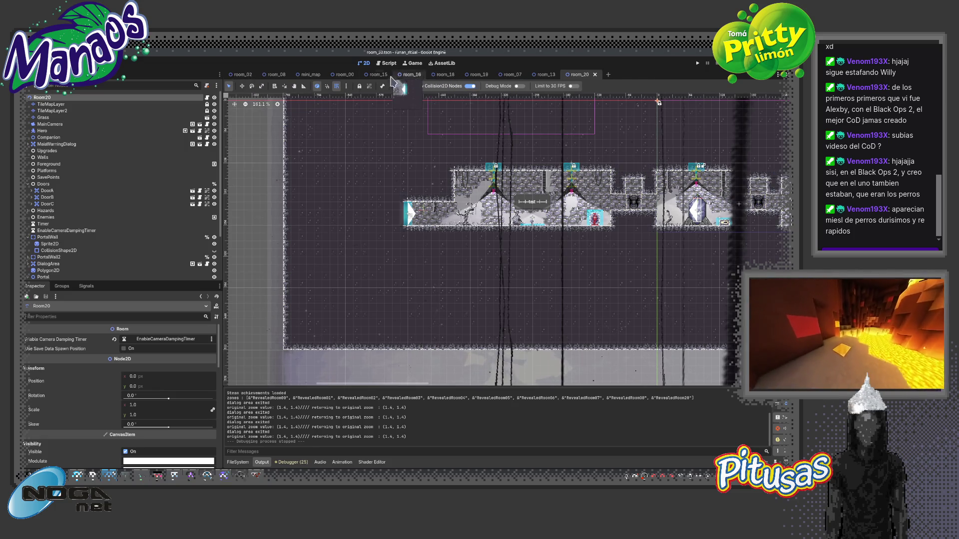
middle_click(545, 74)
middle_click(509, 74)
middle_click(476, 75)
middle_click(444, 74)
middle_click(410, 74)
middle_click(344, 74)
middle_click(310, 75)
middle_click(276, 75)
middle_click(276, 74)
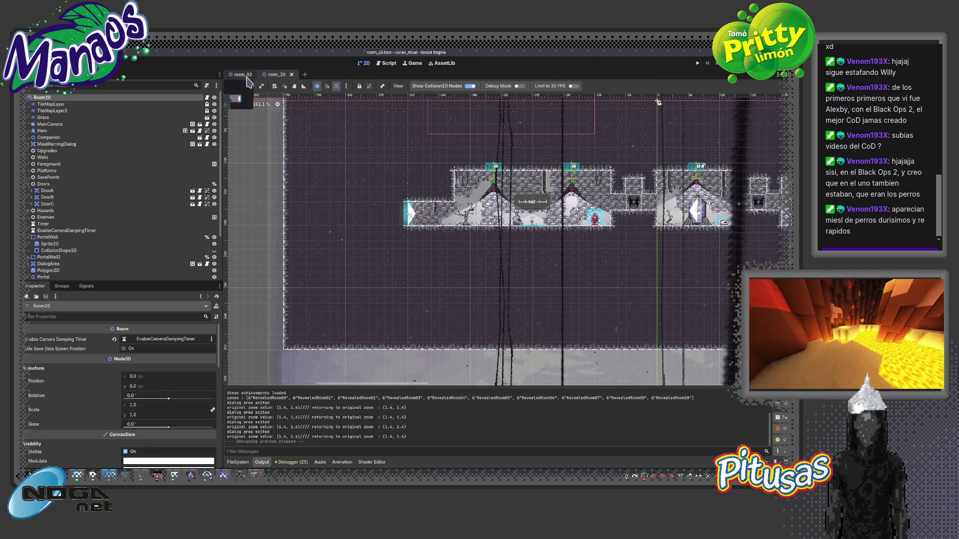
middle_click(242, 75)
middle_click(242, 75)
Open the 00.png texture through the quick resource search.
key(shift+alt+o)
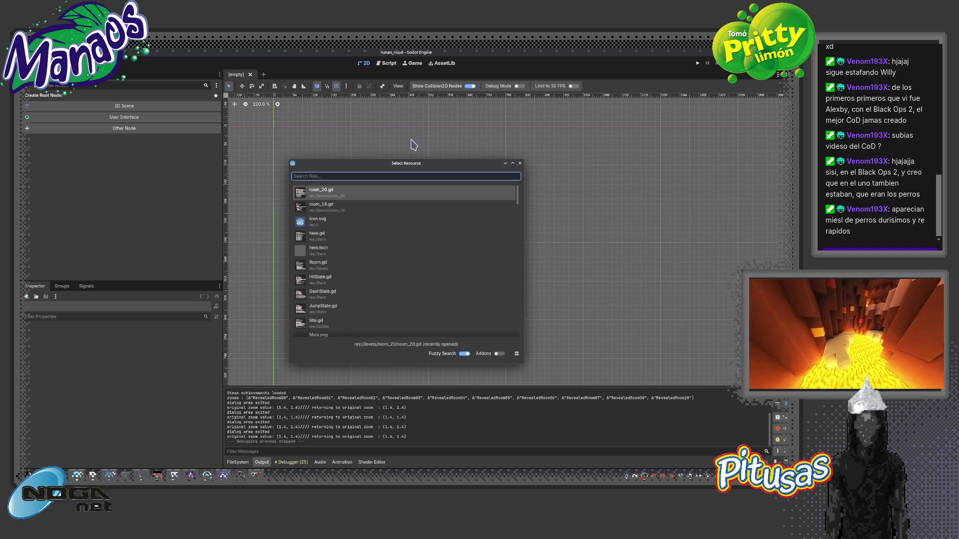
text(00)
key(Return)
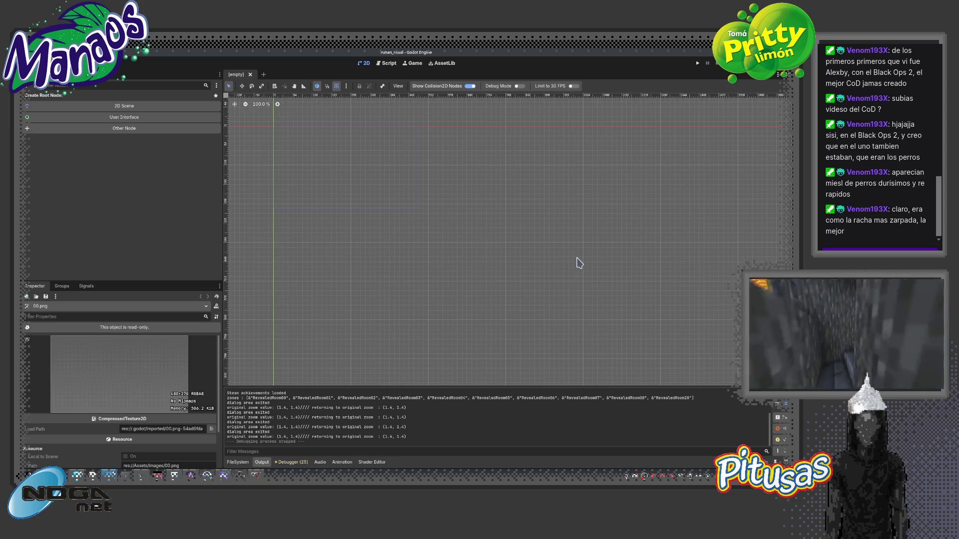
scroll(470, 272, down, 3)
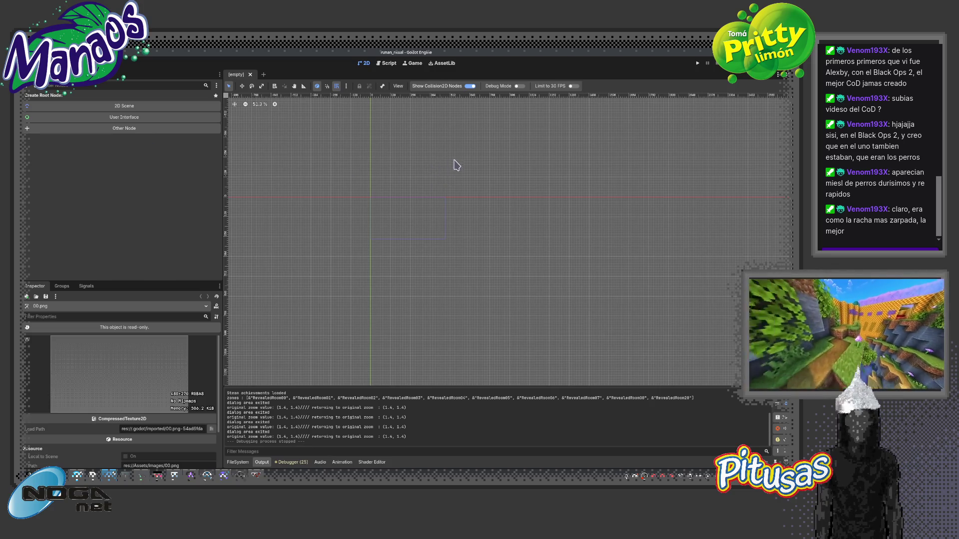
Reopen the room_00 scene and select the Destructible4 statue.
key(ctrl+shift+o)
text(00)
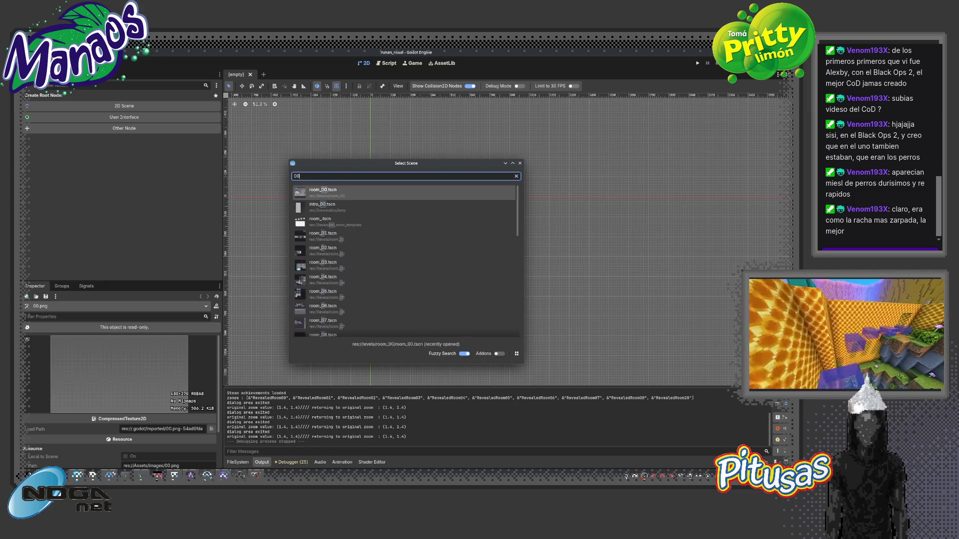
key(Return)
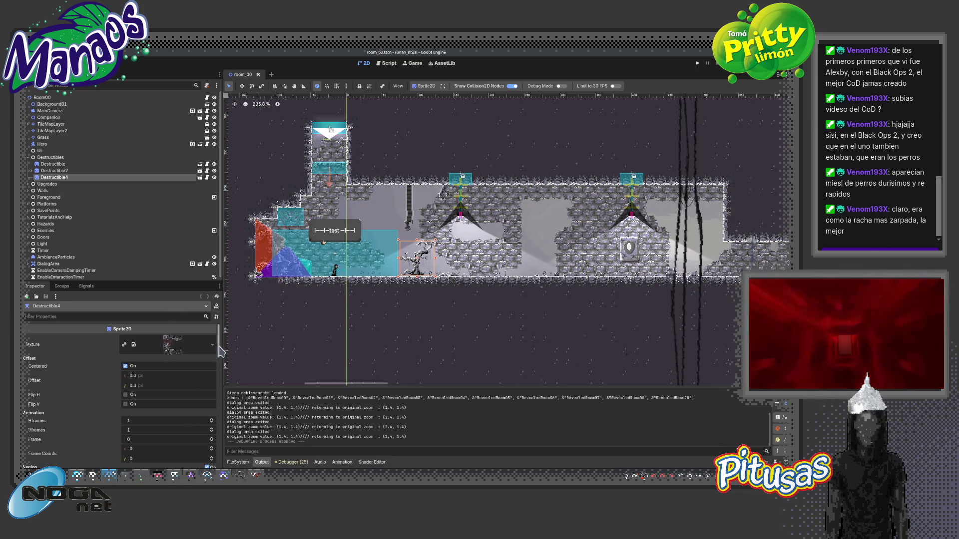
mouse_move(219, 352)
mouse_down()
mouse_move(220, 457)
mouse_move(219, 369)
mouse_up()
Re-pick the statue sprite's region as the 16×32 frame at 96, 304.
click(124, 420)
scroll(422, 318, down, 5)
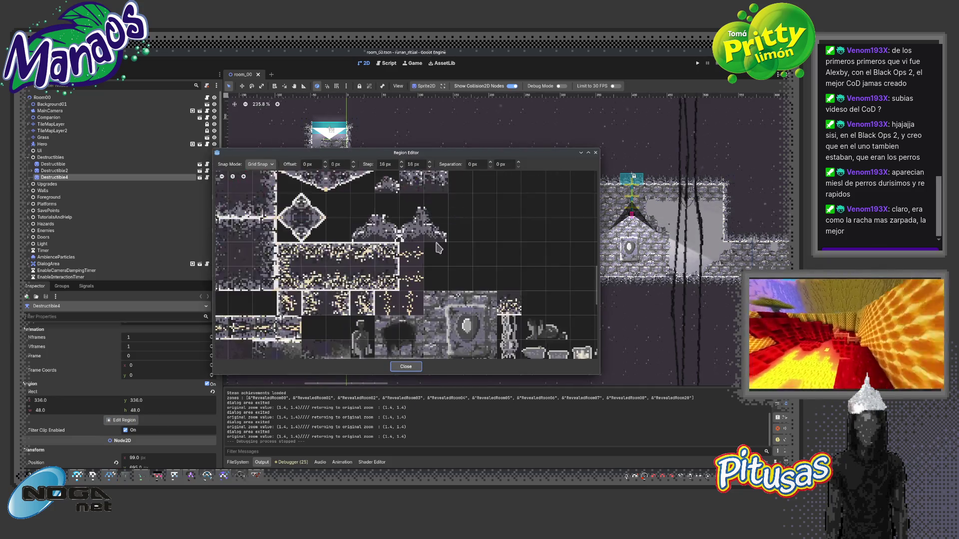
scroll(425, 316, up, 2)
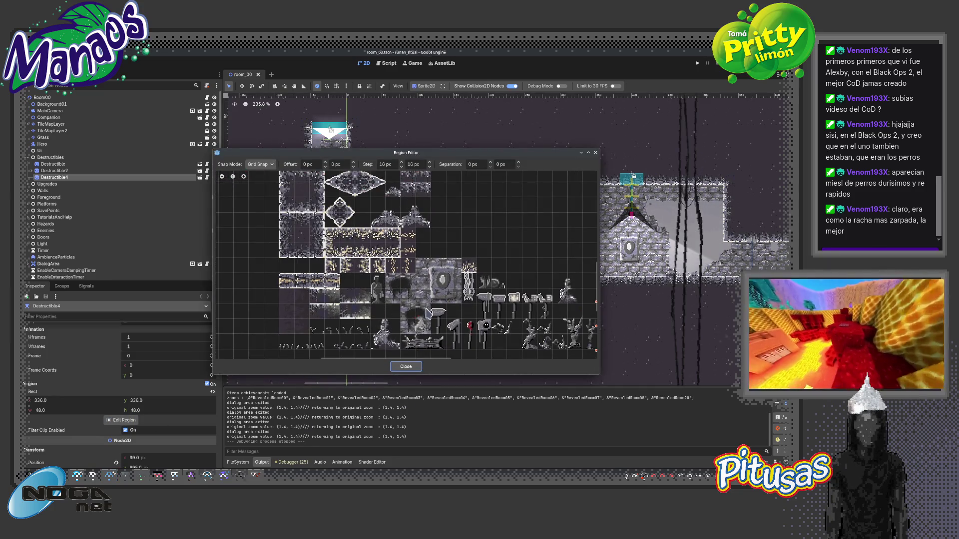
scroll(380, 285, up, 1)
mouse_move(364, 288)
mouse_down()
mouse_move(376, 285)
mouse_move(376, 268)
mouse_move(376, 308)
mouse_up()
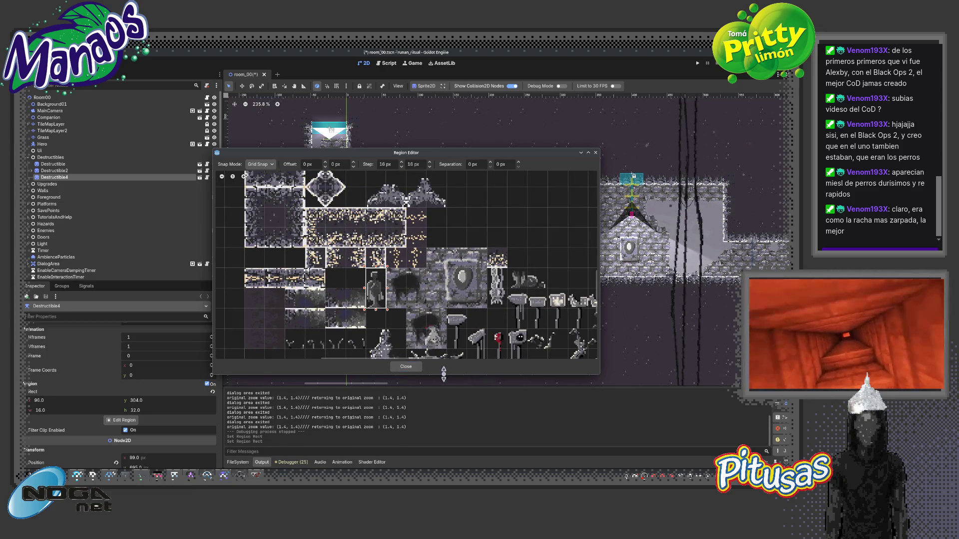
click(405, 368)
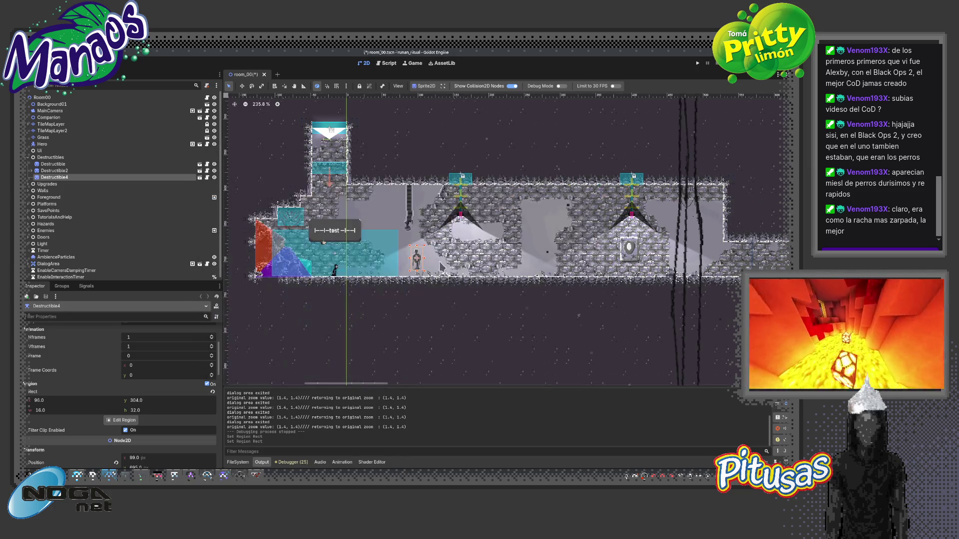
Move the statue down onto the floor, then save and run the game.
scroll(420, 258, up, 7)
key(w)
drag(421, 257, 399, 306)
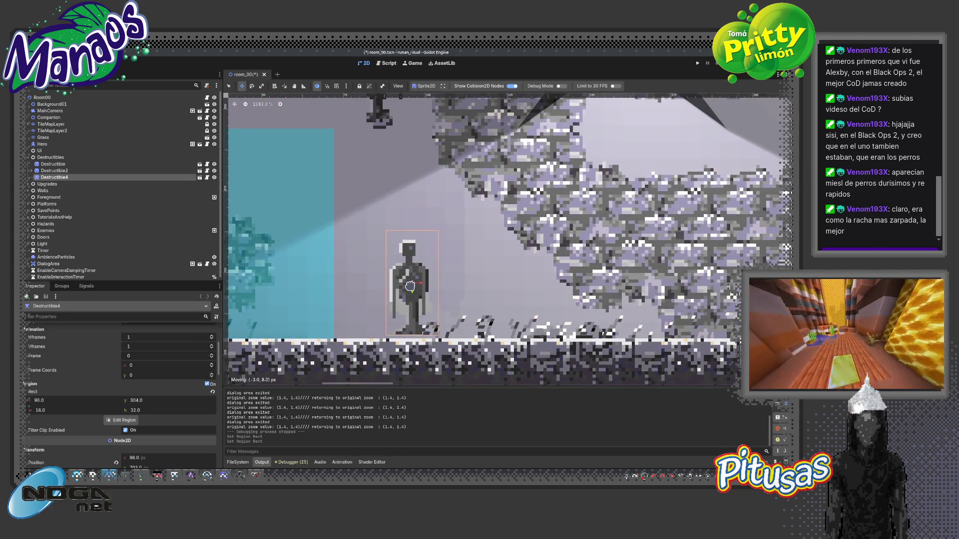
scroll(415, 292, down, 9)
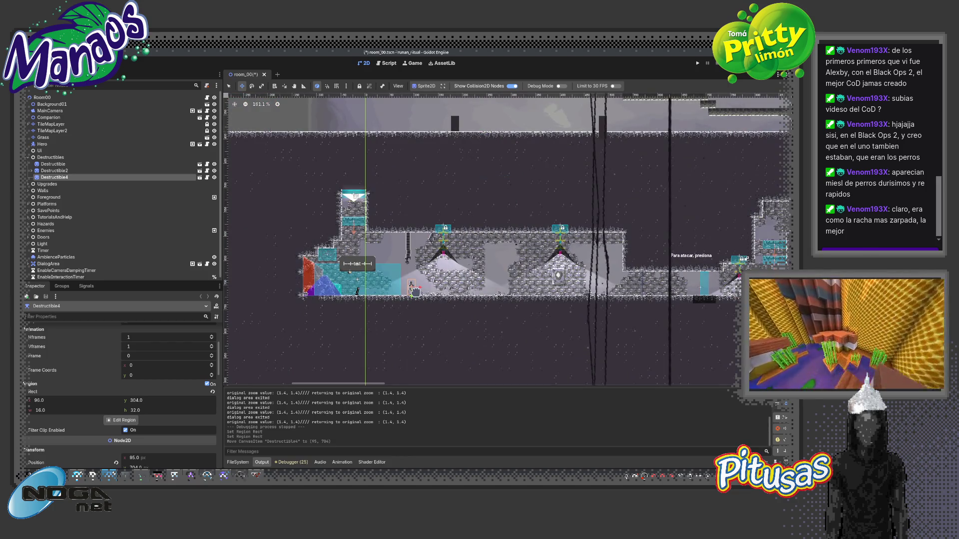
key(F5)
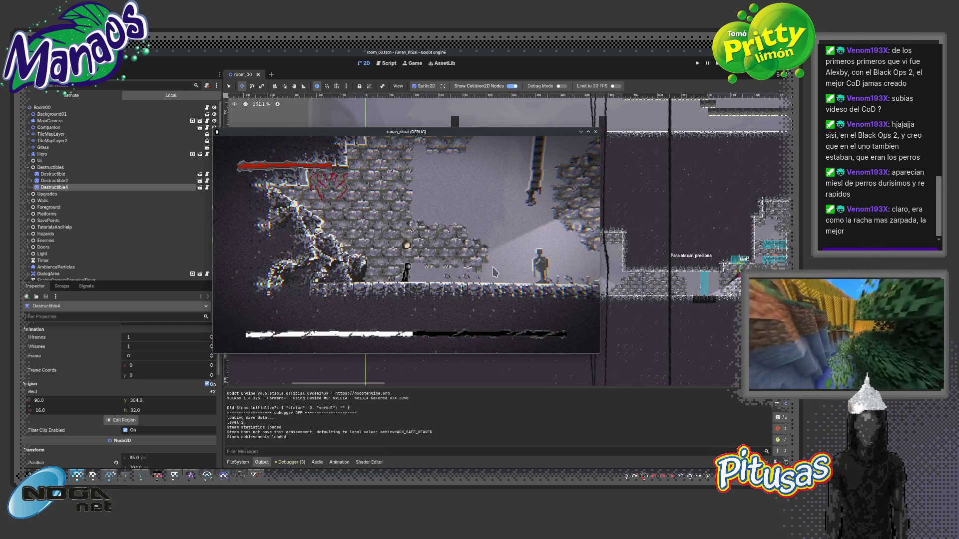
key(d)
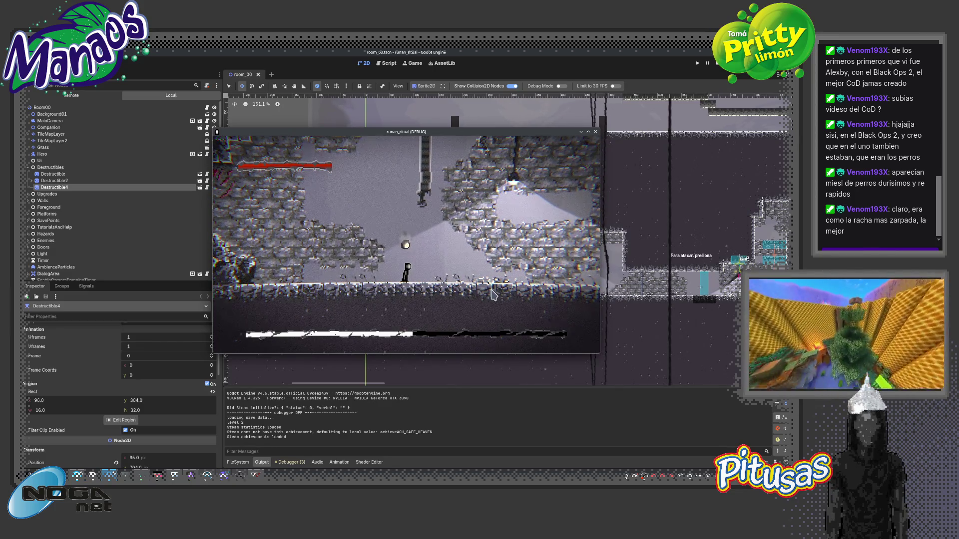
key(F8)
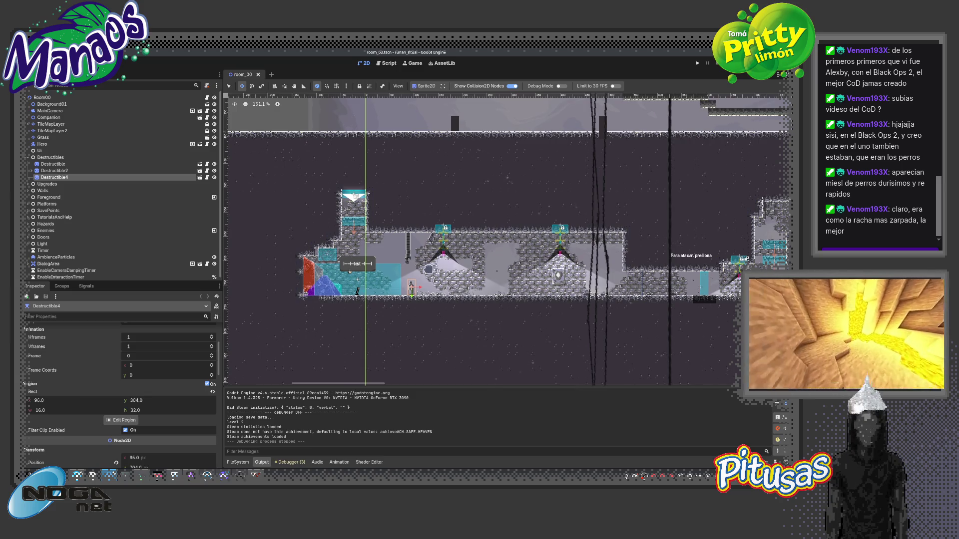
scroll(396, 268, up, 10)
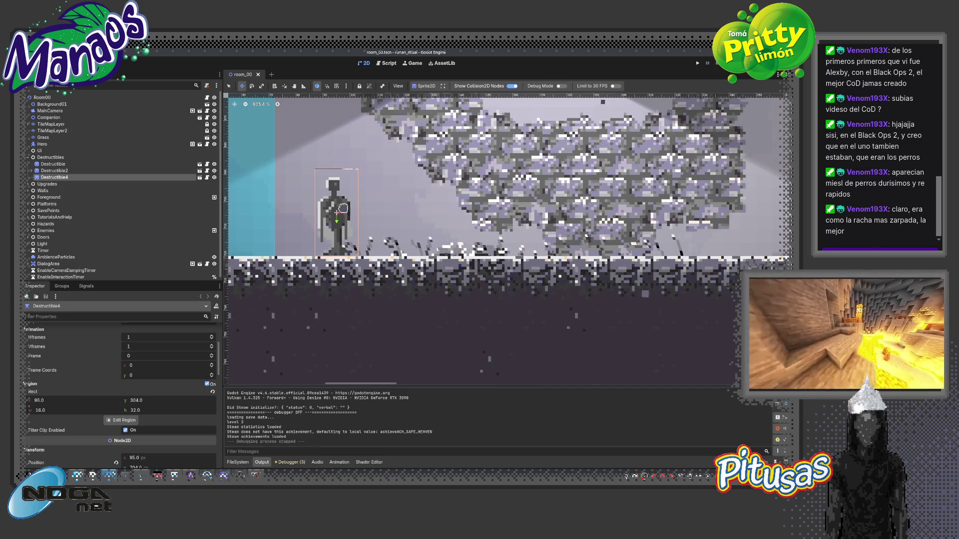
Open the destructible_prop scene and load the AnimationPlayer's destroyed animation.
click(200, 178)
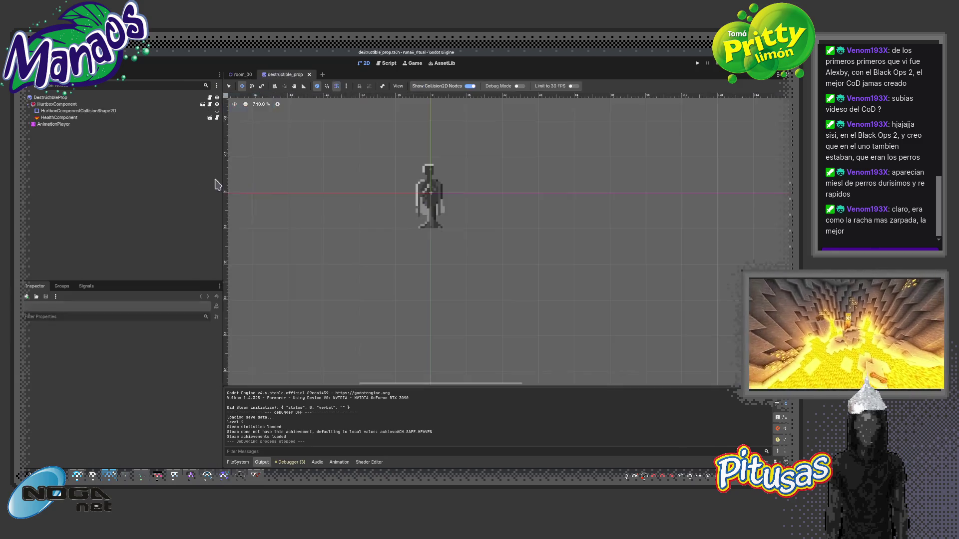
scroll(424, 232, up, 4)
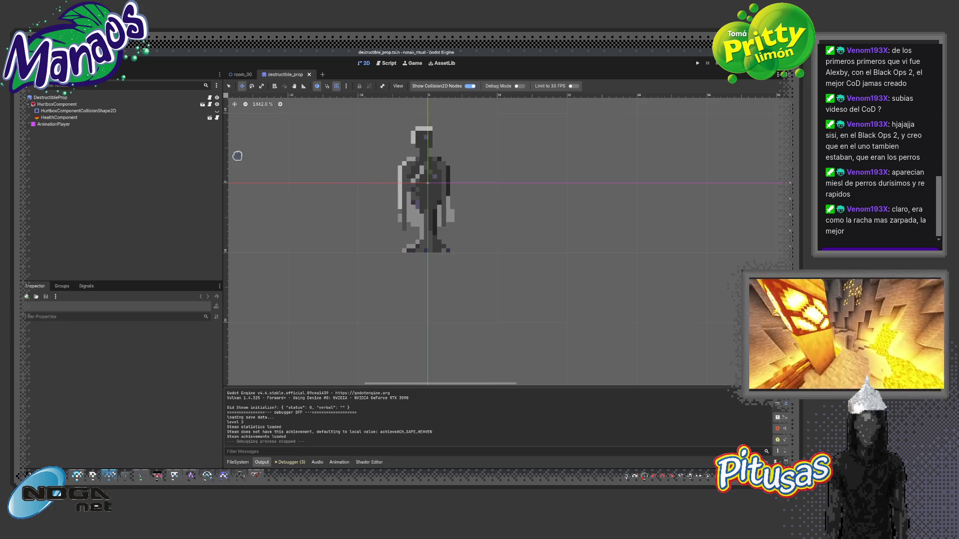
click(106, 124)
click(359, 317)
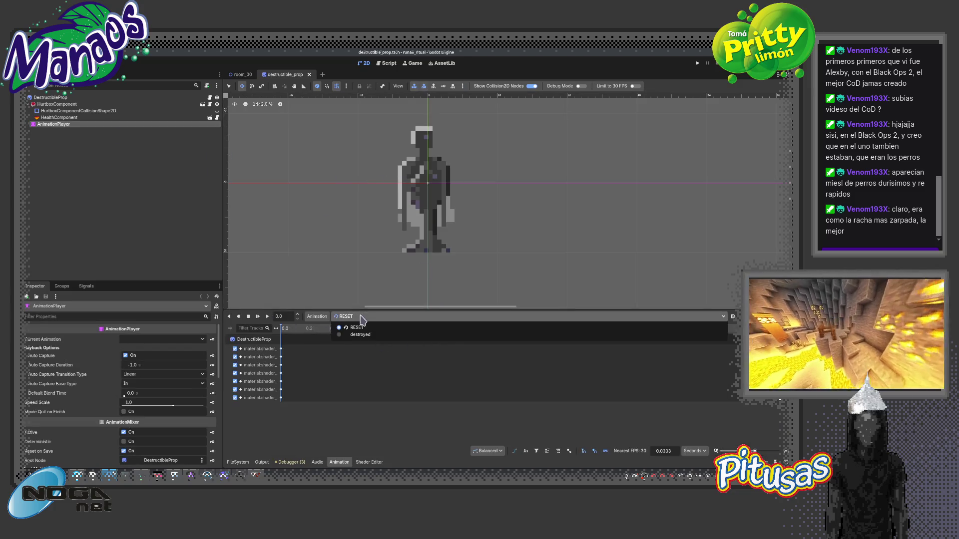
click(371, 342)
Play and scrub the destroyed animation to review the current shatter timing.
click(258, 316)
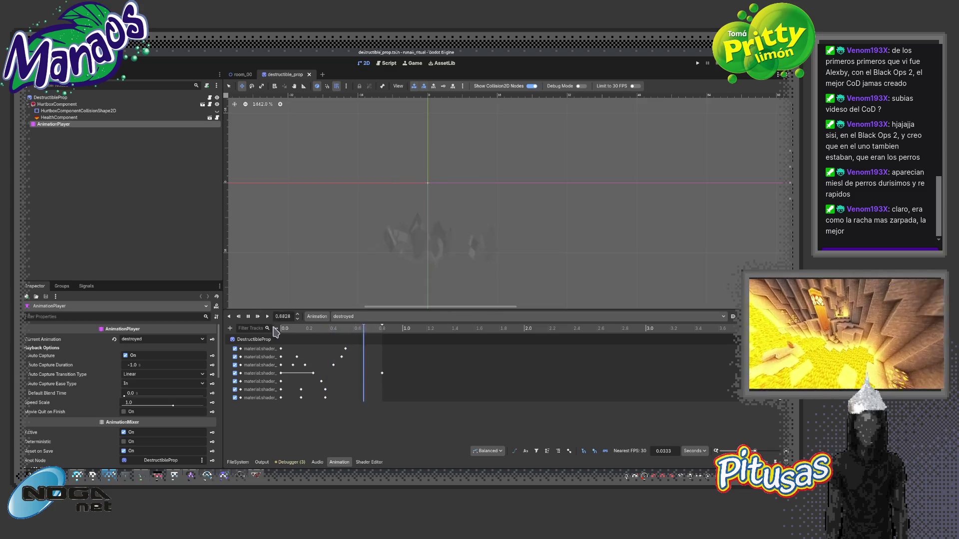
click(258, 316)
click(257, 316)
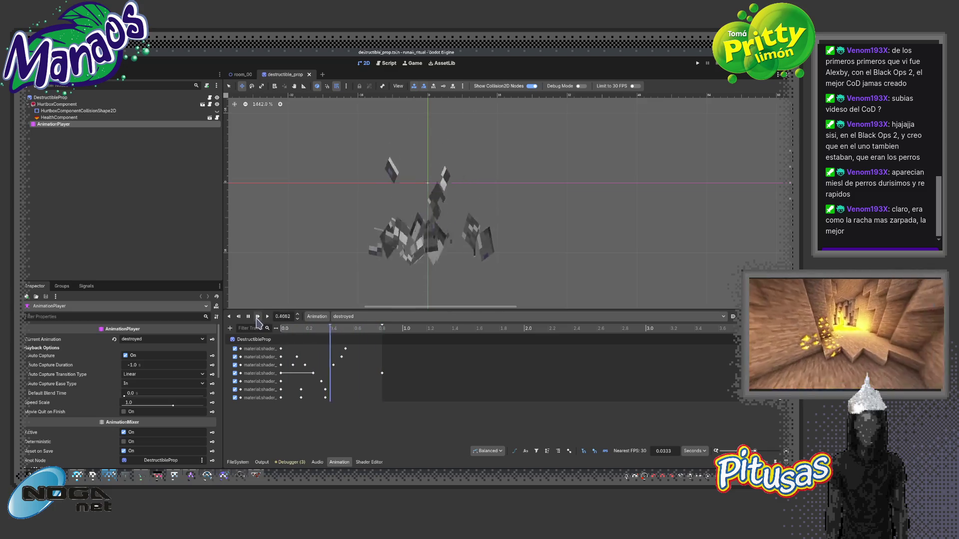
click(299, 330)
drag(298, 333, 267, 328)
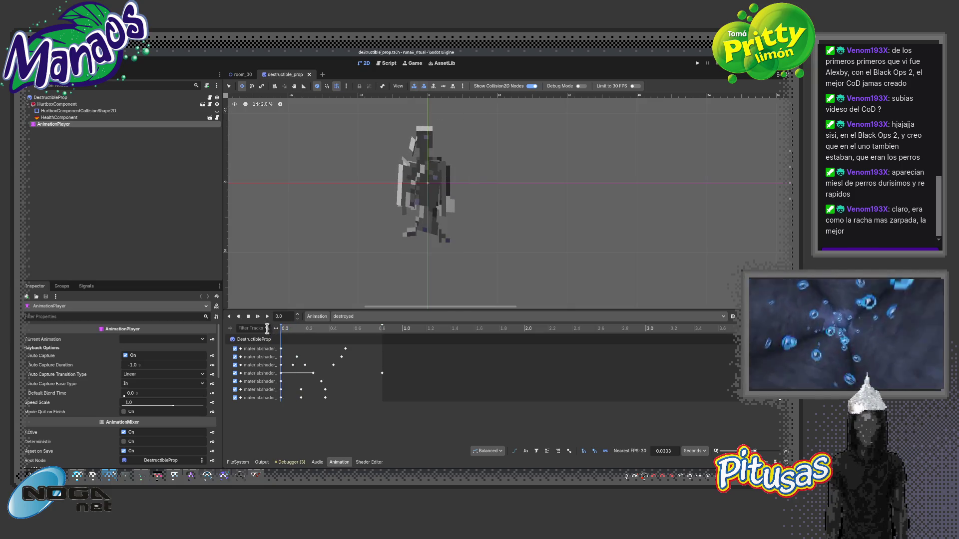
click(258, 317)
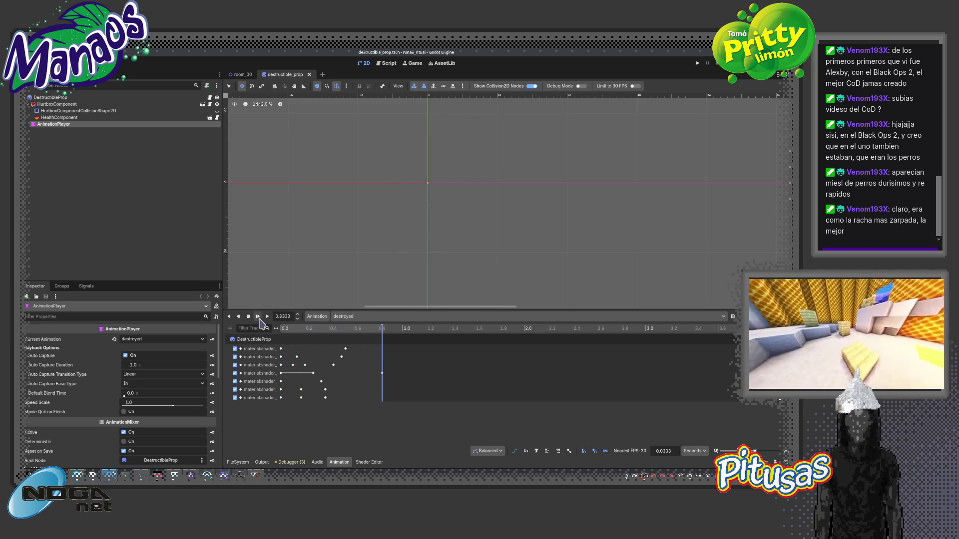
click(258, 318)
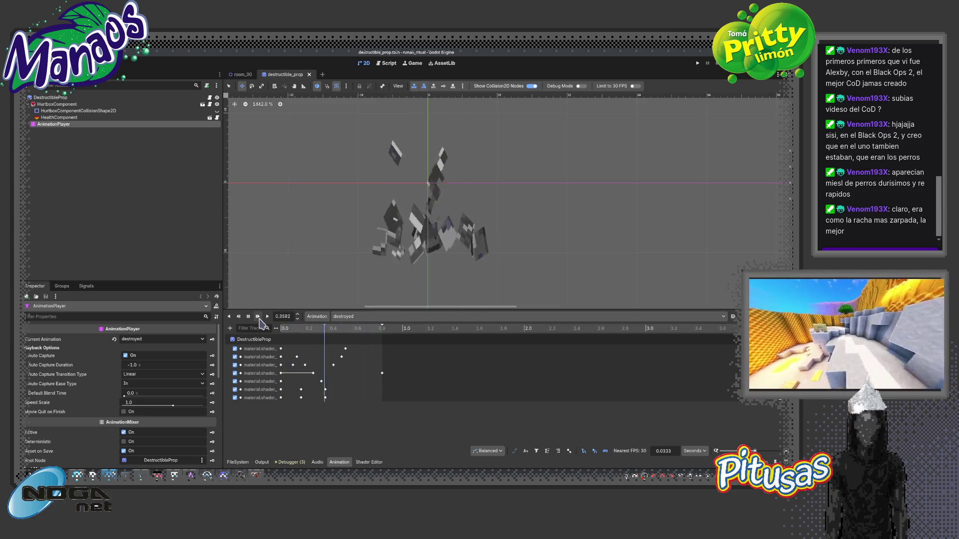
mouse_move(284, 329)
mouse_down()
mouse_move(317, 340)
mouse_move(295, 343)
mouse_move(336, 346)
mouse_move(289, 339)
mouse_move(352, 329)
mouse_up()
Try the progress_fall key earlier at 0.3667 s and preview the result.
drag(418, 349, 397, 348)
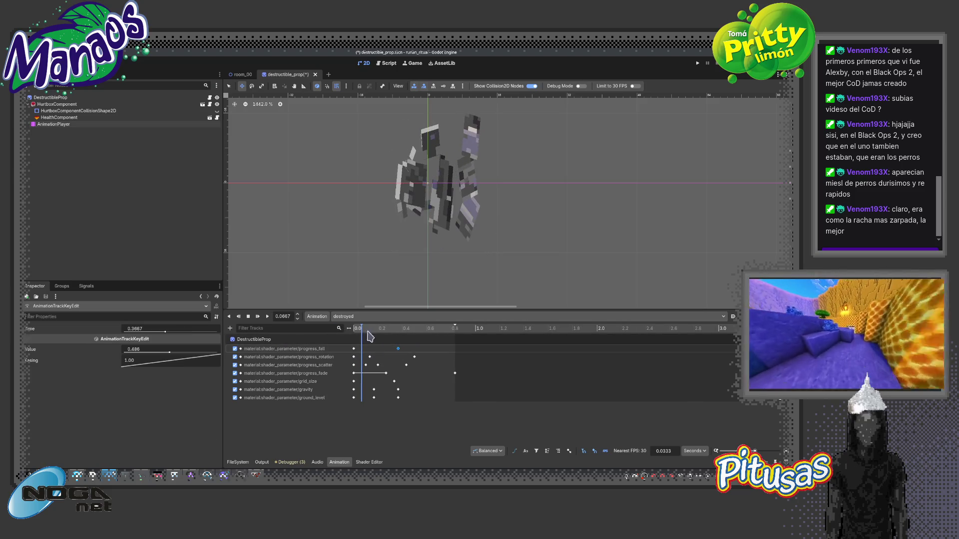
key(d)
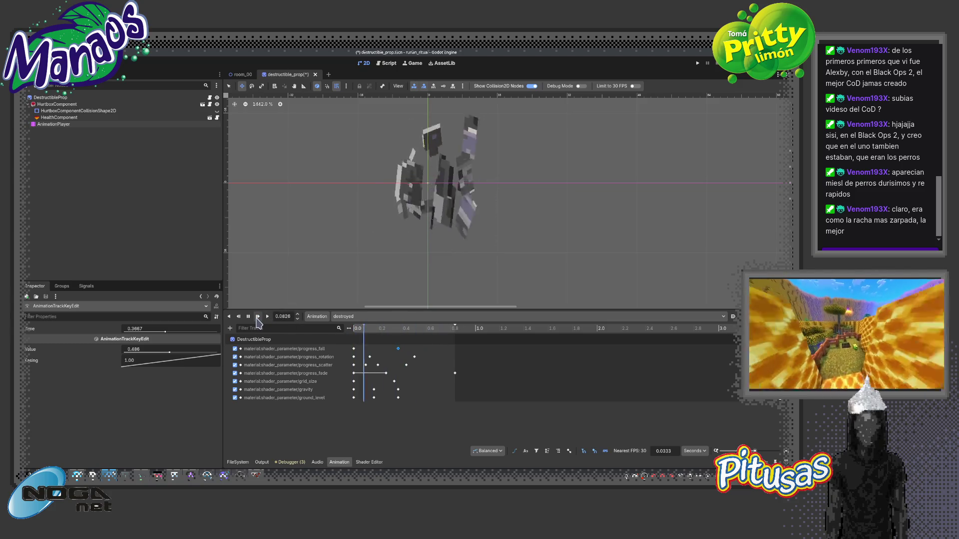
click(258, 316)
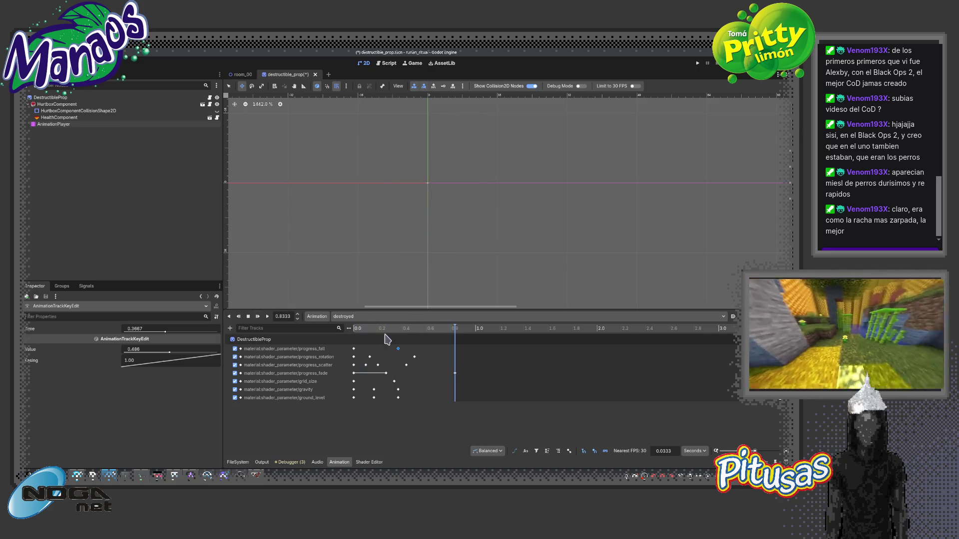
click(370, 349)
click(258, 316)
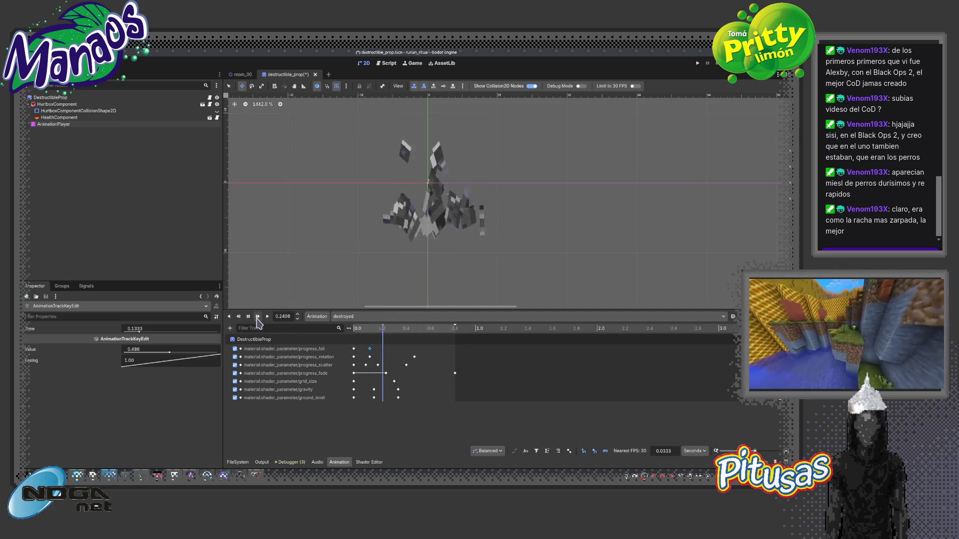
Move the progress_fall key to 0.6667, preview, and select the ground_level key at 0.1667.
click(248, 316)
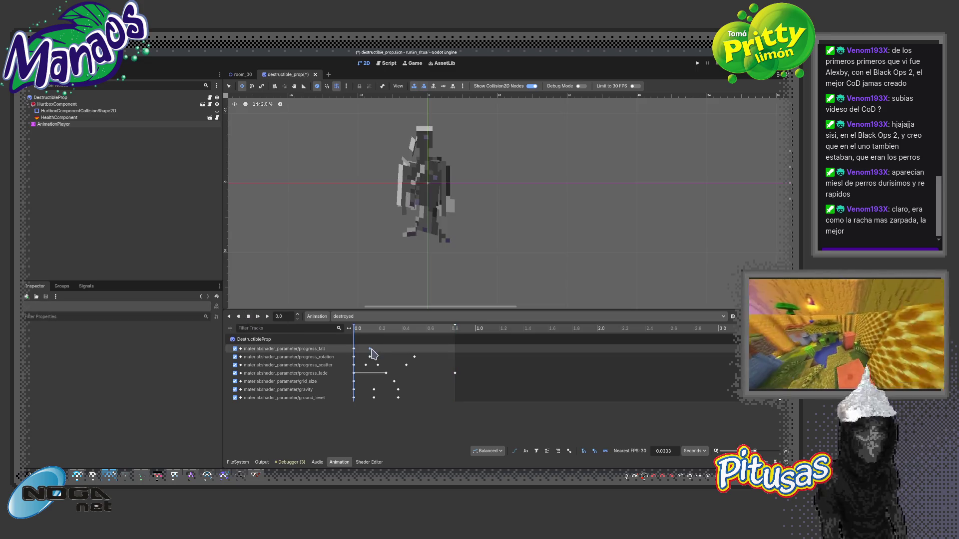
drag(370, 349, 435, 348)
click(258, 316)
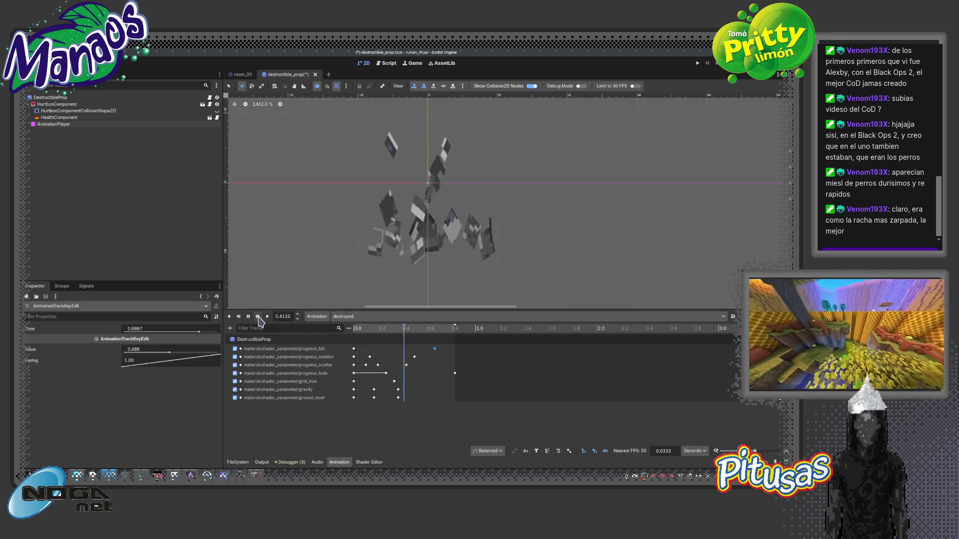
mouse_move(384, 330)
mouse_down()
mouse_move(348, 335)
mouse_move(374, 330)
mouse_up()
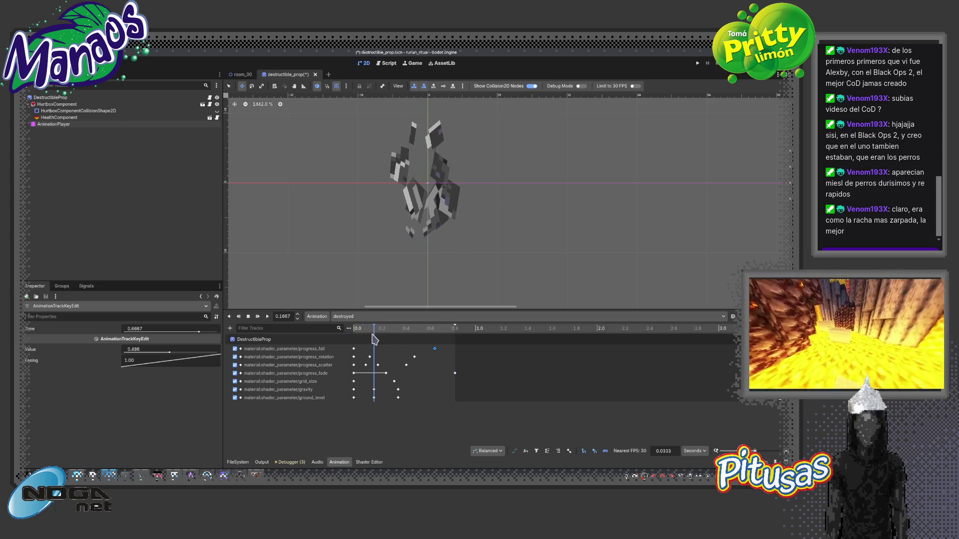
click(374, 397)
drag(154, 354, 150, 355)
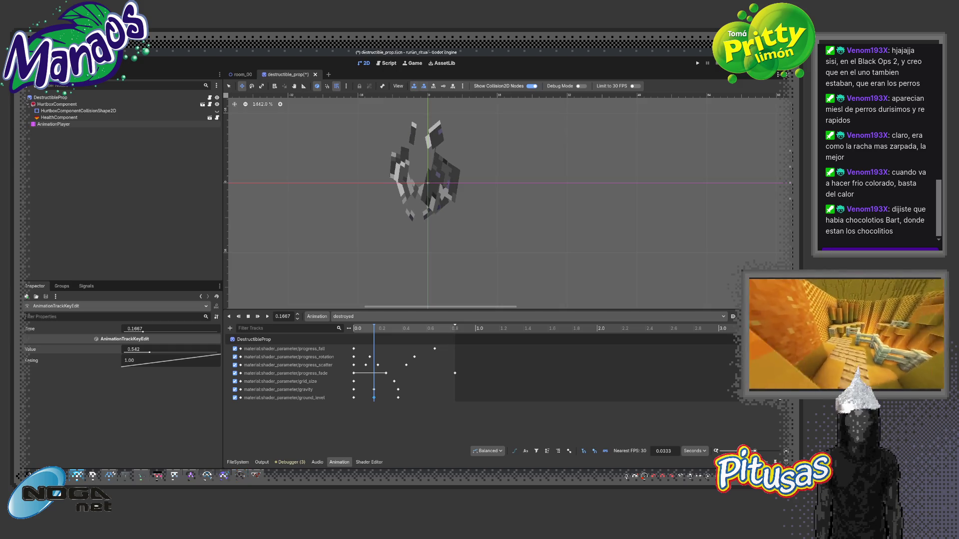
Switch to the browser playing the YouTube clip.
key(alt+Tab)
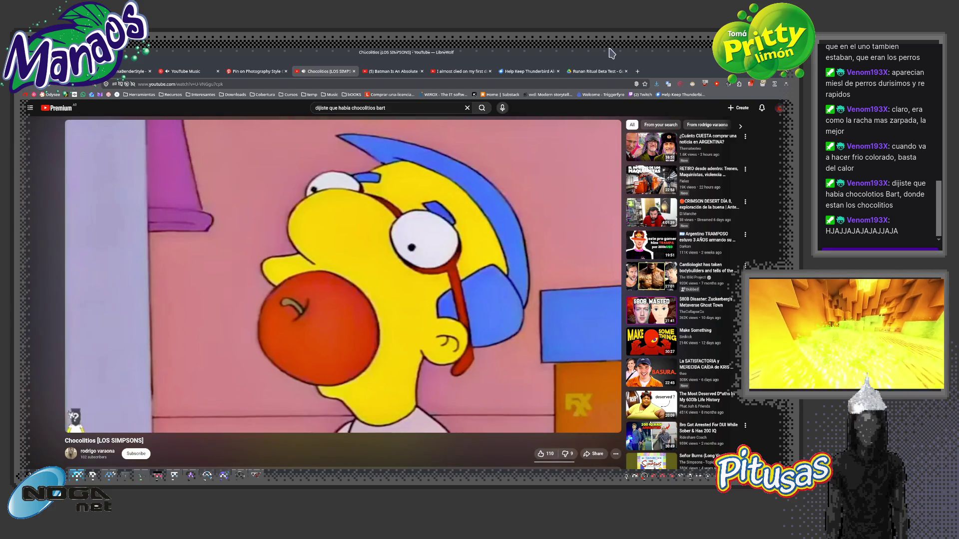
key(alt+Tab)
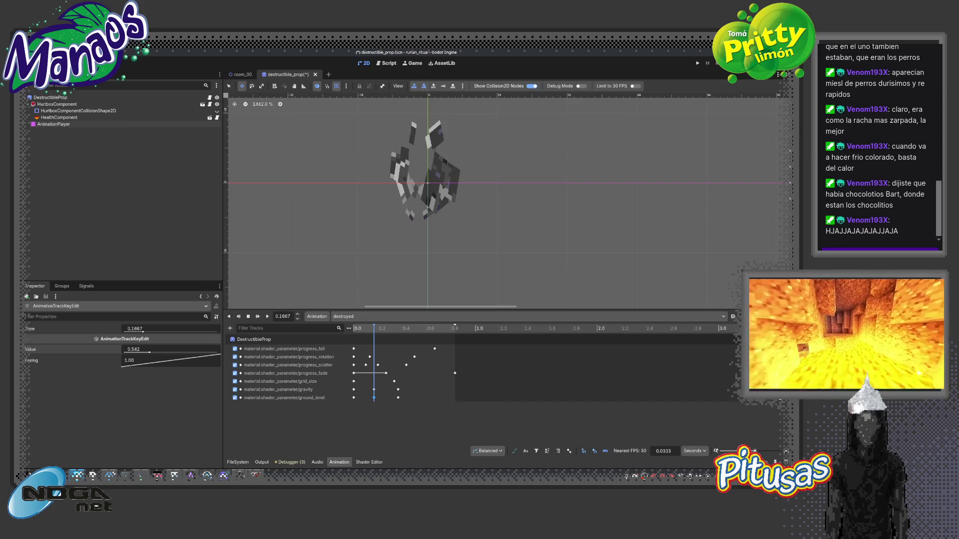
Lower the ground_level key at 0.1667 to 0.406 while scrubbing the shatter.
click(367, 332)
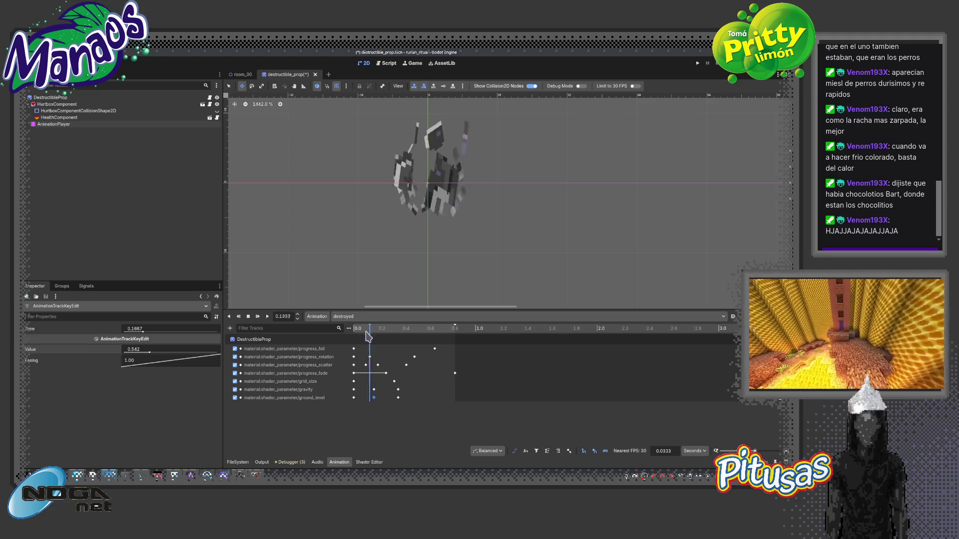
key(shift+d)
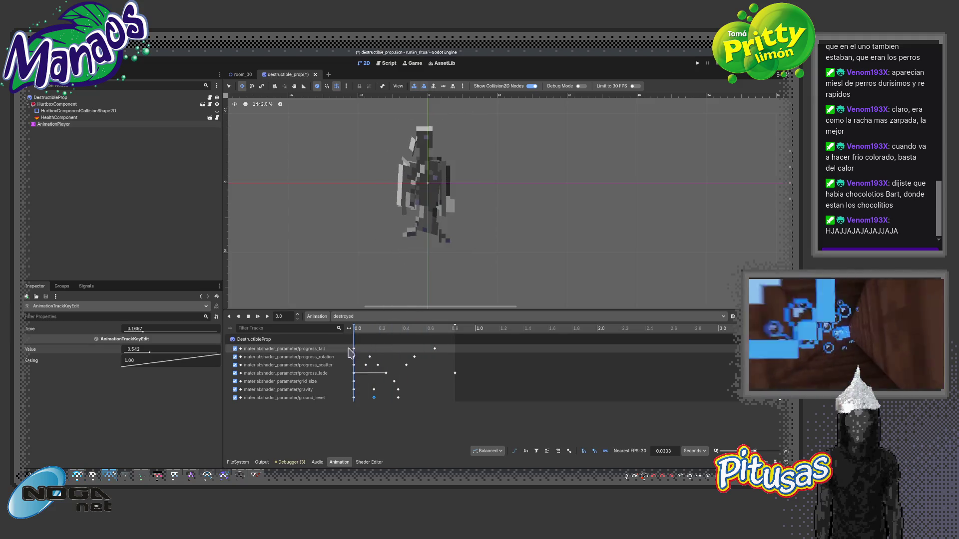
click(266, 316)
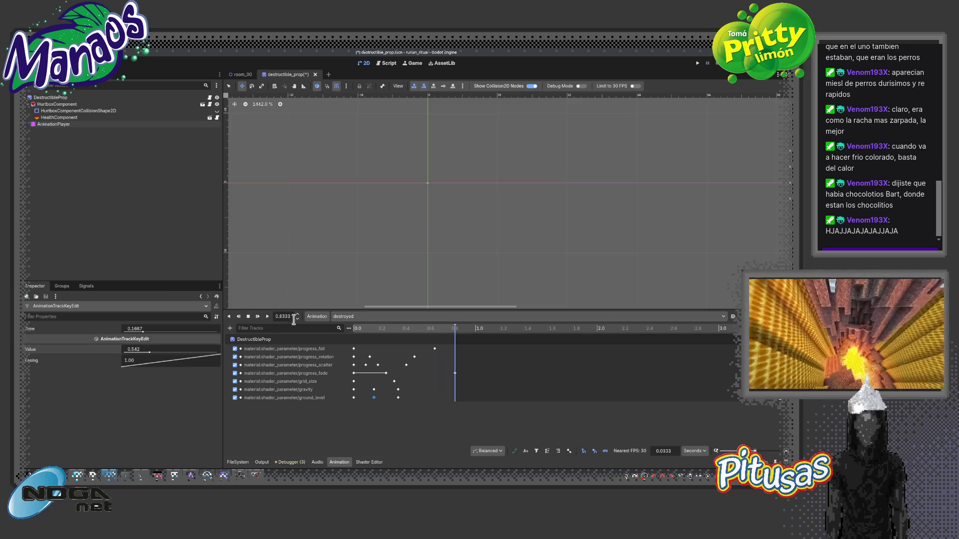
mouse_move(367, 330)
mouse_down()
mouse_move(356, 331)
mouse_move(374, 337)
mouse_up()
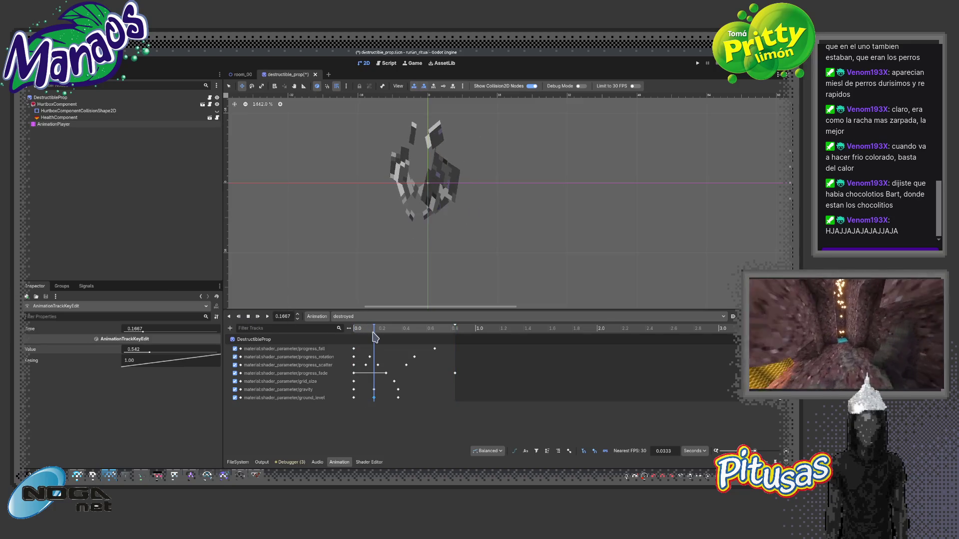
drag(150, 353, 143, 354)
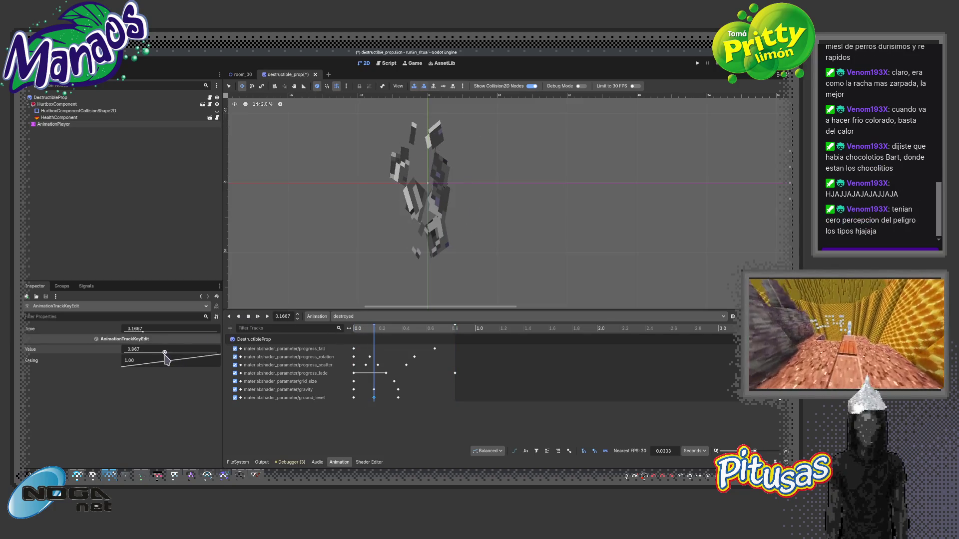
mouse_move(377, 334)
mouse_down()
mouse_move(355, 331)
mouse_move(391, 335)
mouse_move(357, 331)
mouse_up()
Replay the destroyed animation several times and preview the debris at 0.2333.
click(257, 316)
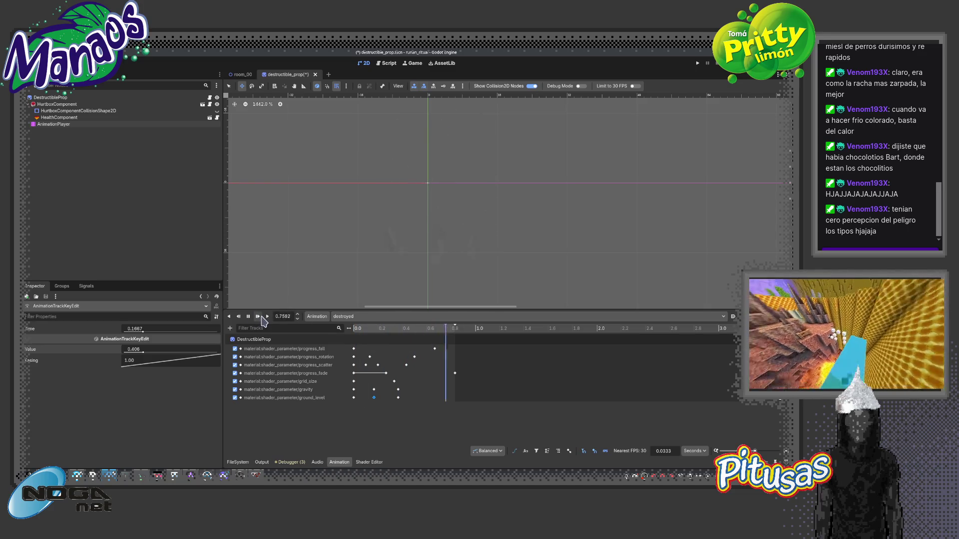
click(257, 317)
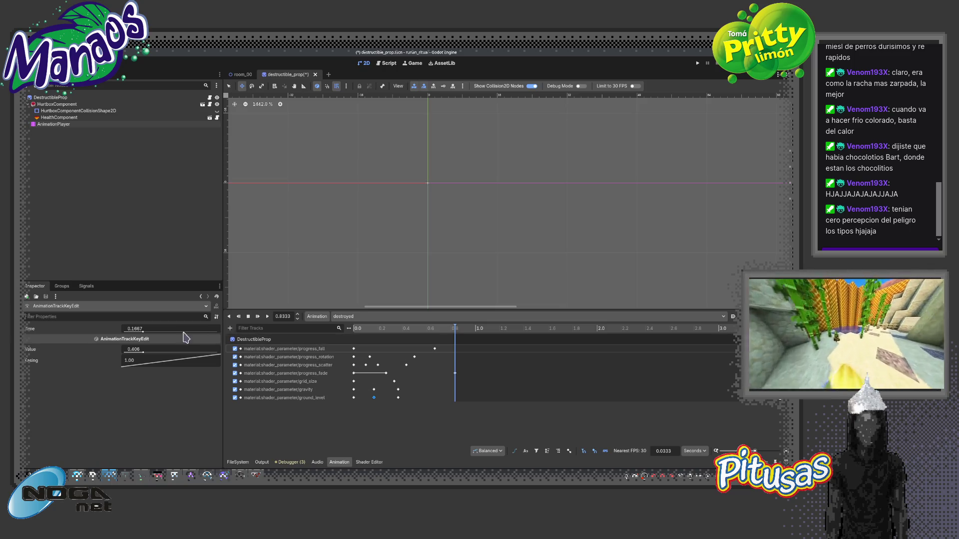
click(258, 317)
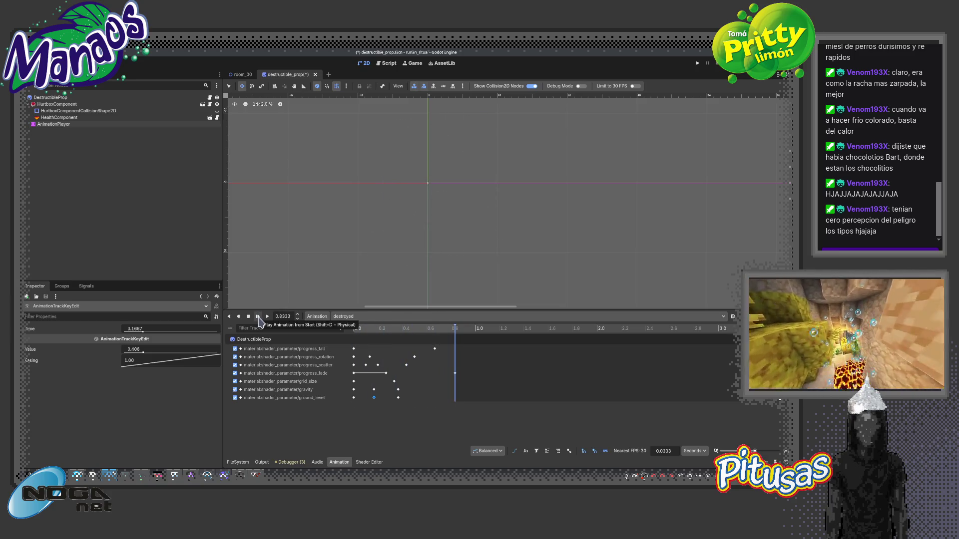
click(258, 317)
click(258, 317)
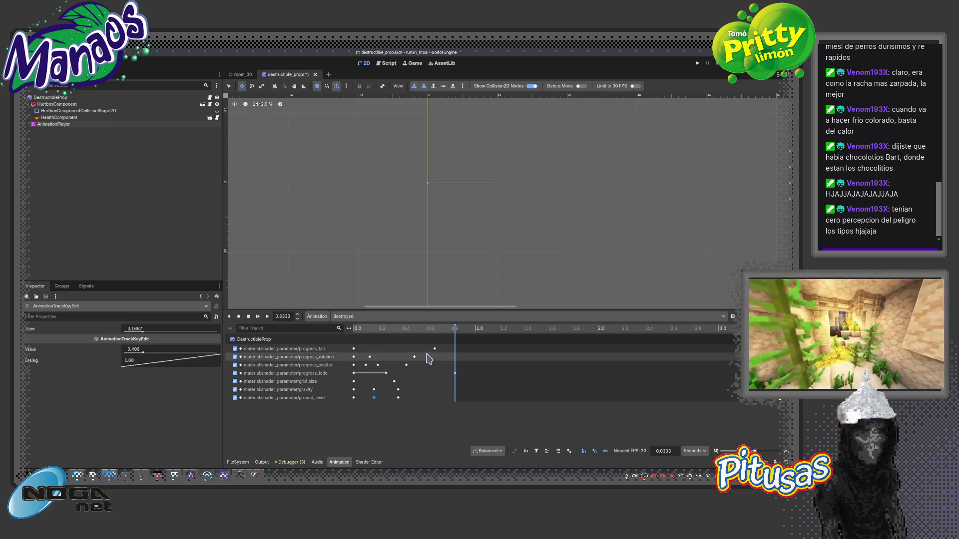
mouse_move(449, 330)
mouse_down()
mouse_move(360, 330)
mouse_move(384, 334)
mouse_move(366, 345)
mouse_up()
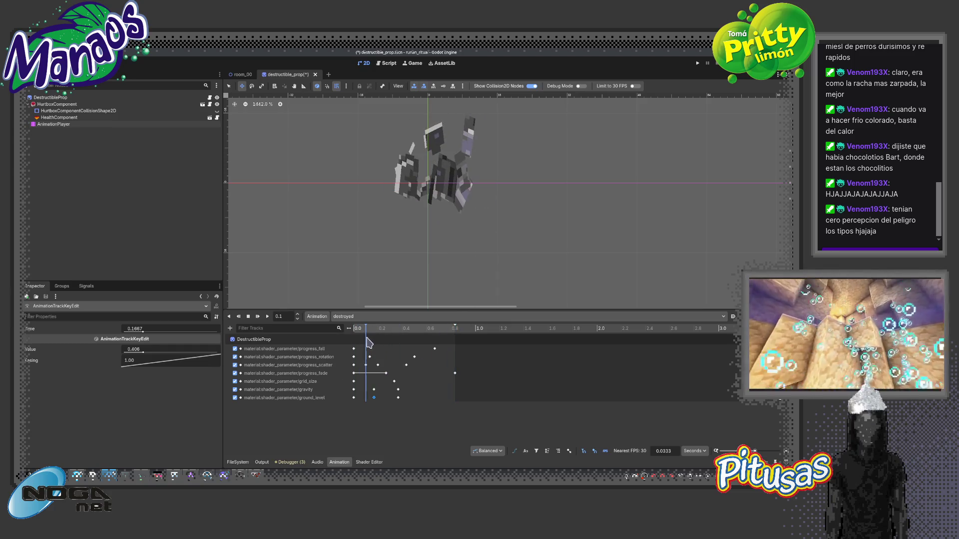
Select the progress_scatter keys, replay the shatter, and reset the animation to 0.
click(406, 365)
shift+click(378, 365)
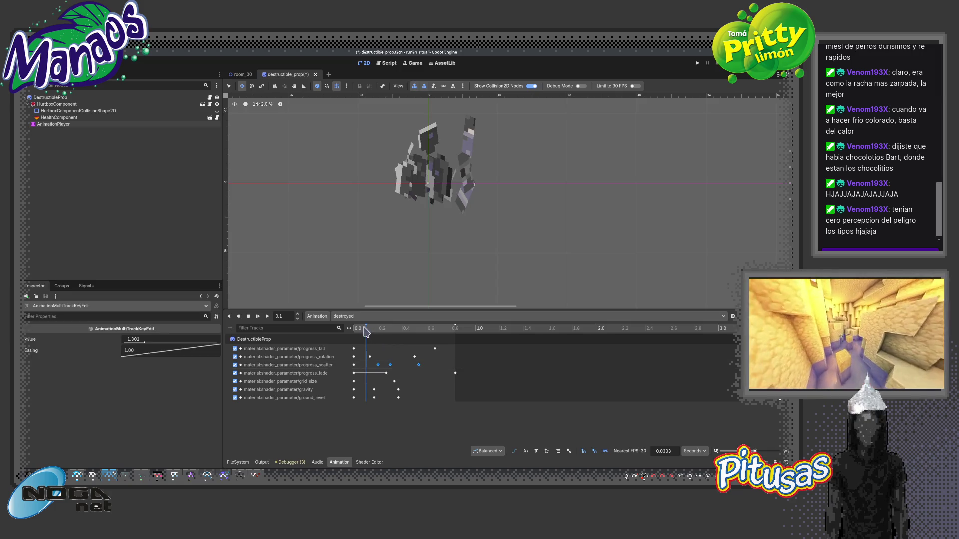
drag(364, 331, 384, 341)
drag(404, 343, 336, 347)
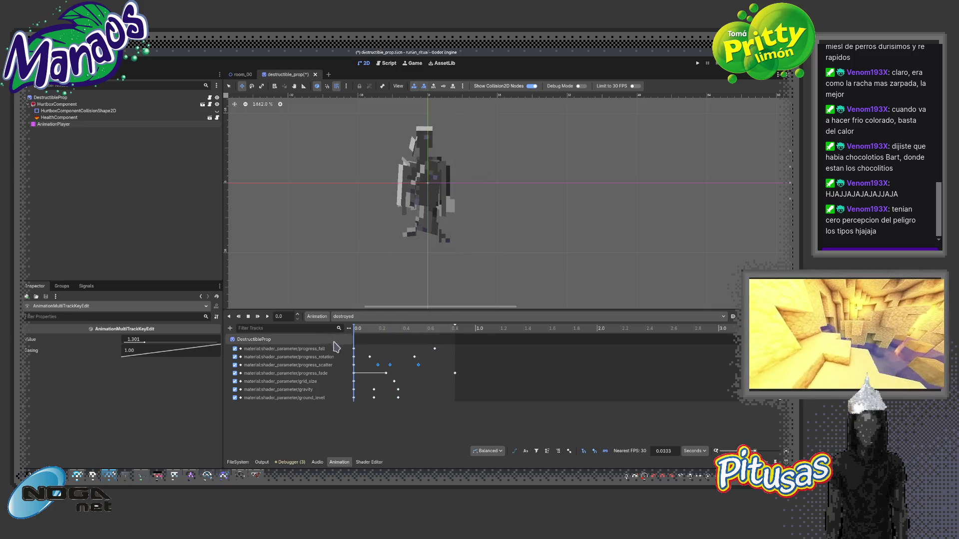
click(257, 316)
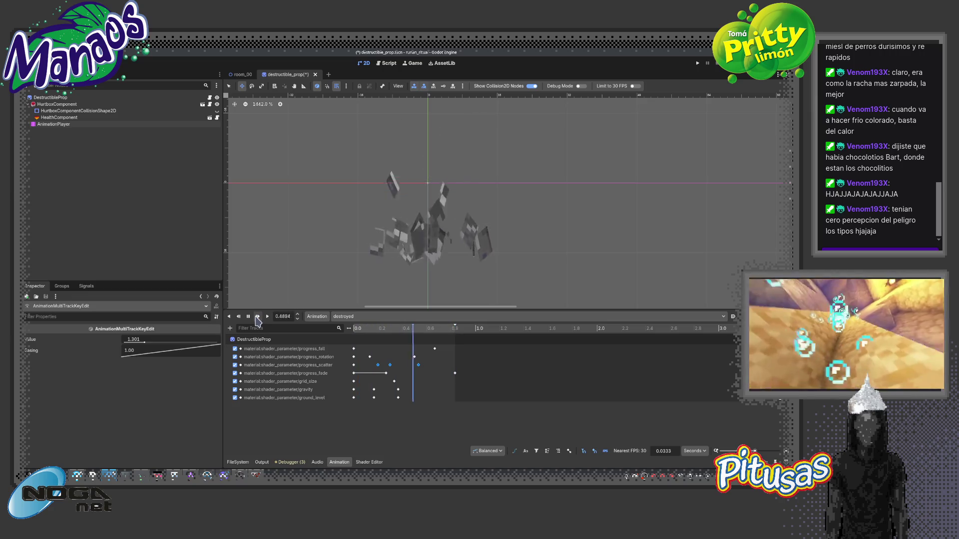
click(249, 316)
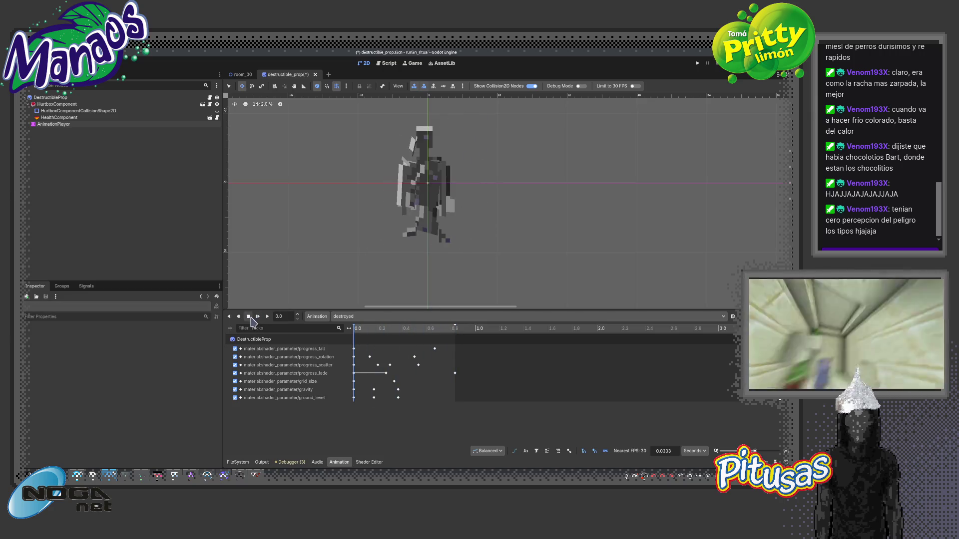
Run room_00 maximized, walk the player to the statue to break it, then return to destructible_prop.
click(242, 75)
key(F6)
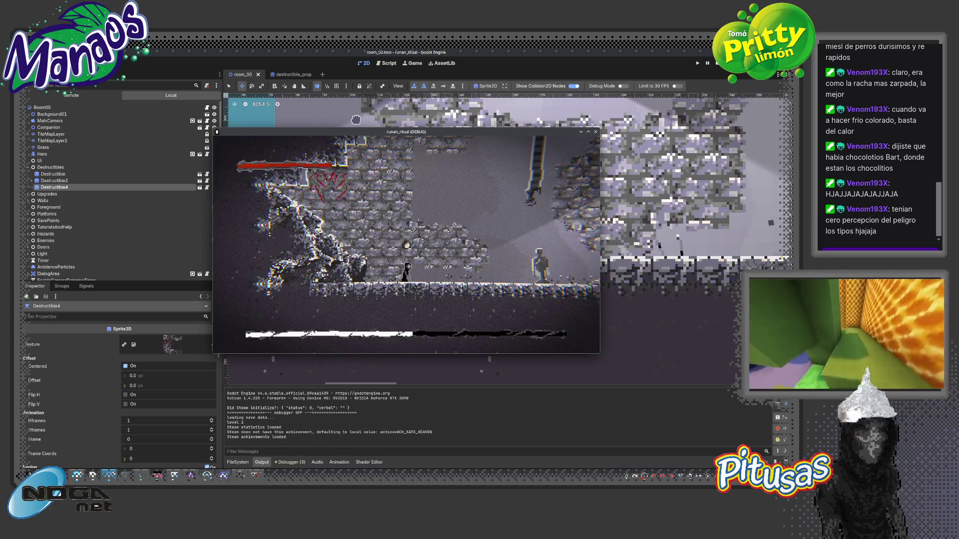
click(588, 132)
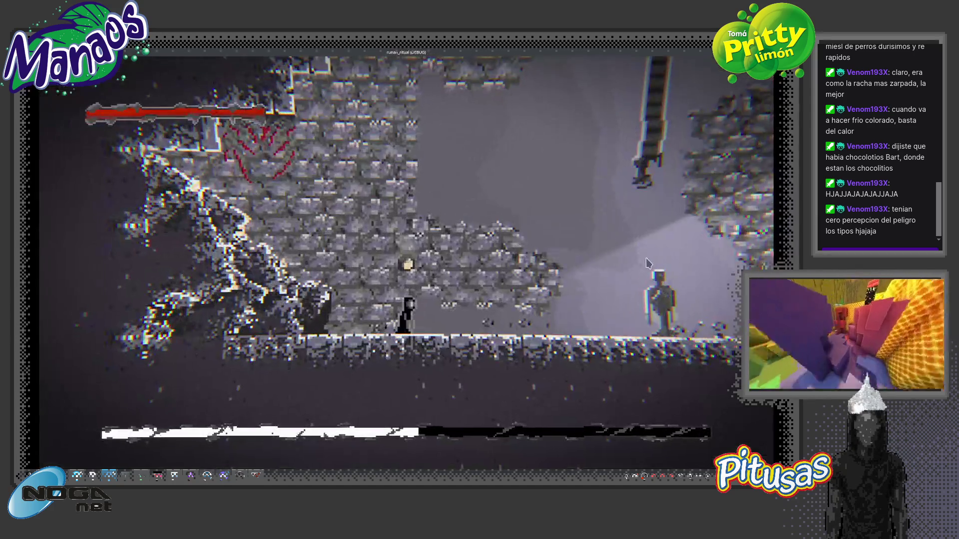
key(Left)
key(space)
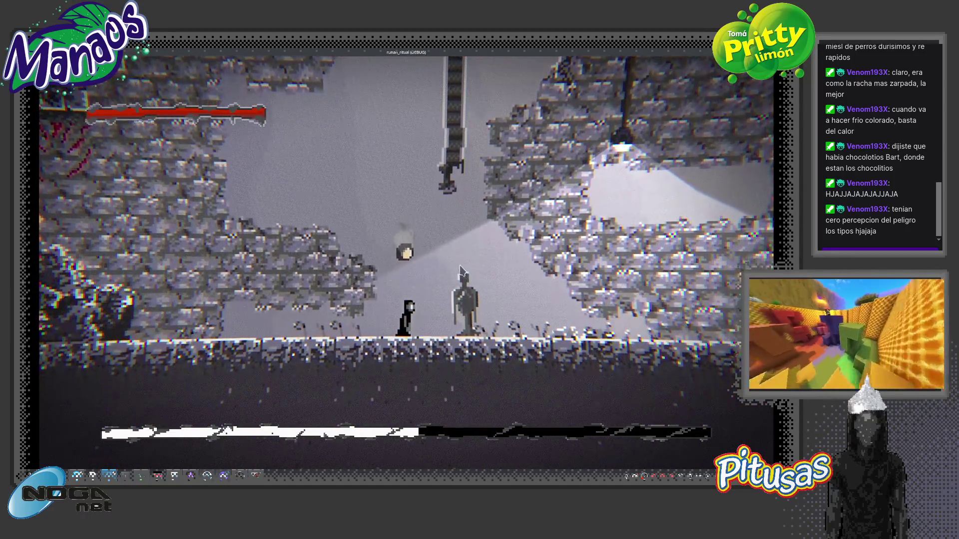
key(Left)
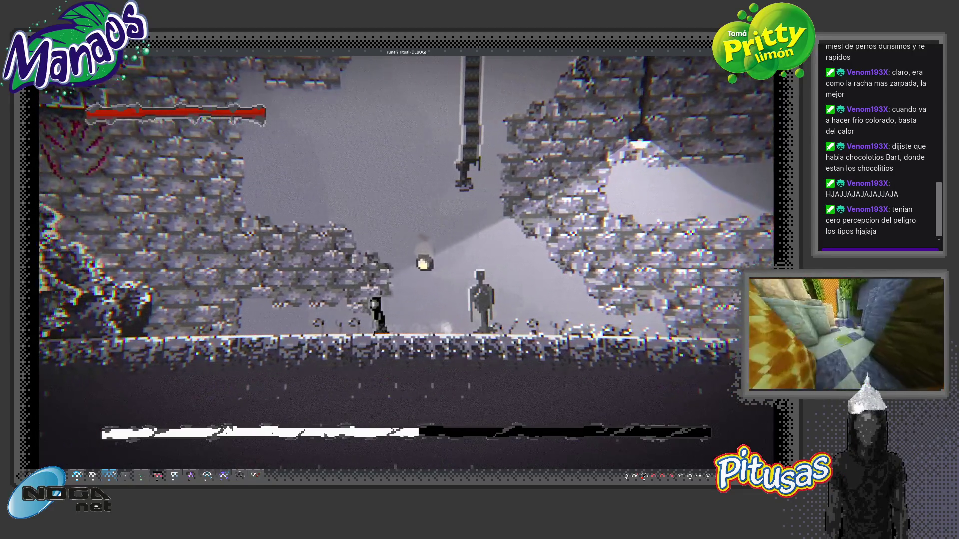
key(space)
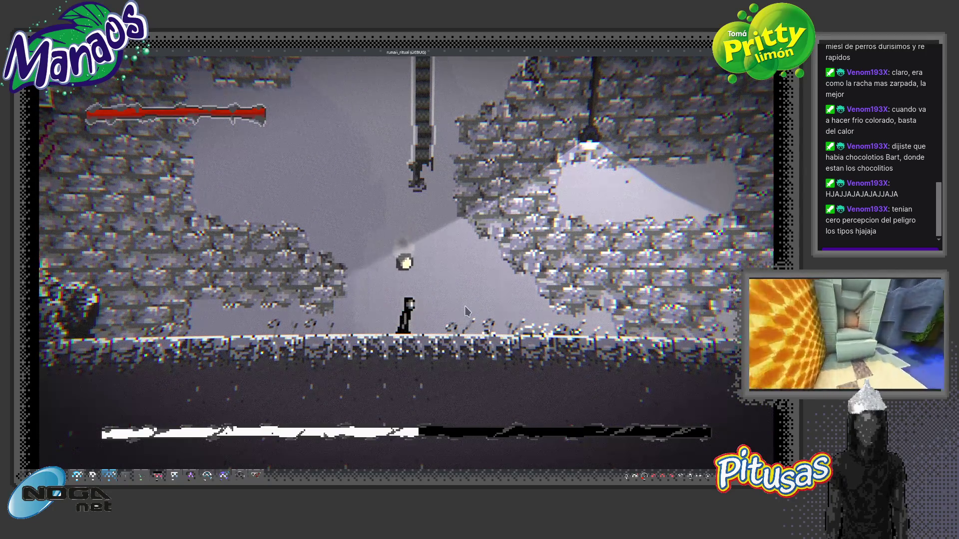
key(F8)
click(290, 74)
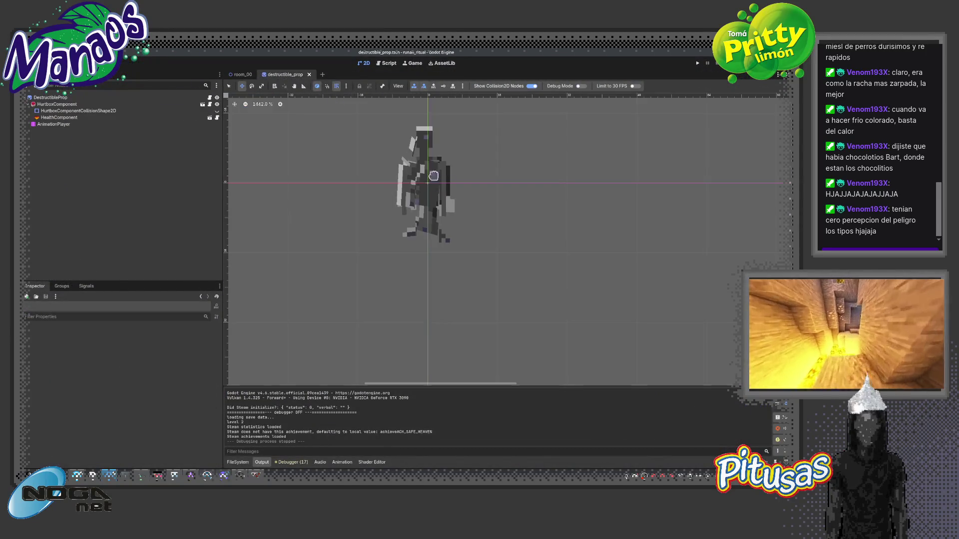
Snap the destroyed animation's progress_scatter key to 0.2 s.
click(91, 124)
click(374, 330)
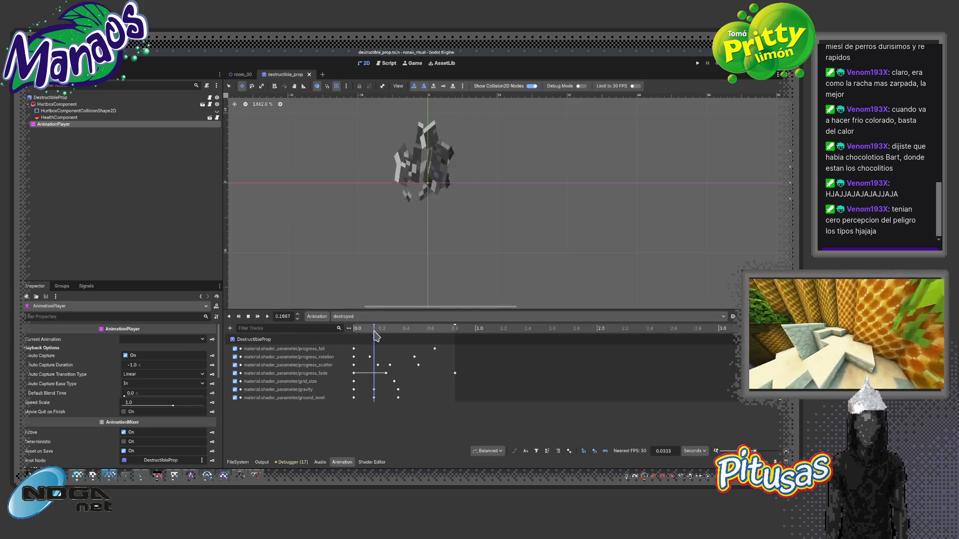
mouse_move(375, 337)
mouse_down()
mouse_move(392, 339)
mouse_move(359, 339)
mouse_move(386, 342)
mouse_move(378, 367)
mouse_up()
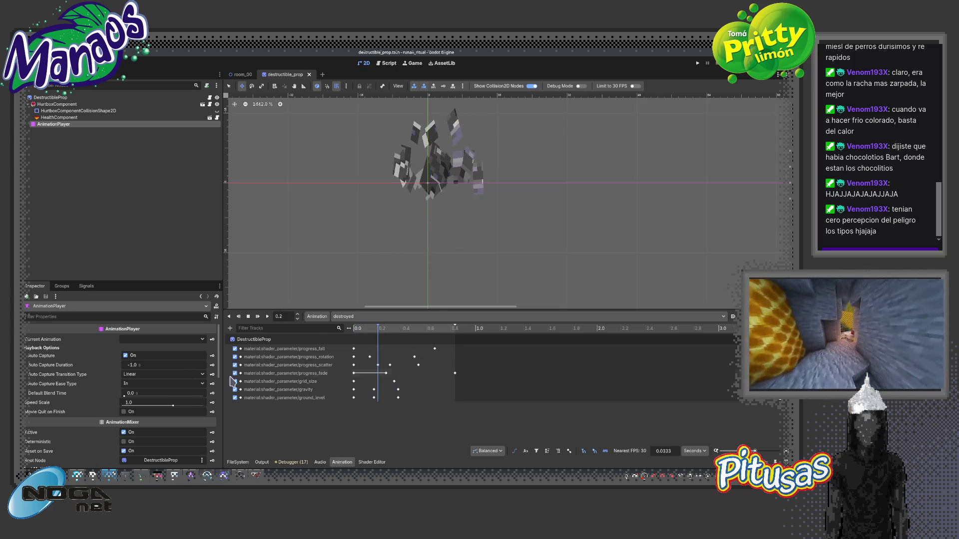
click(385, 373)
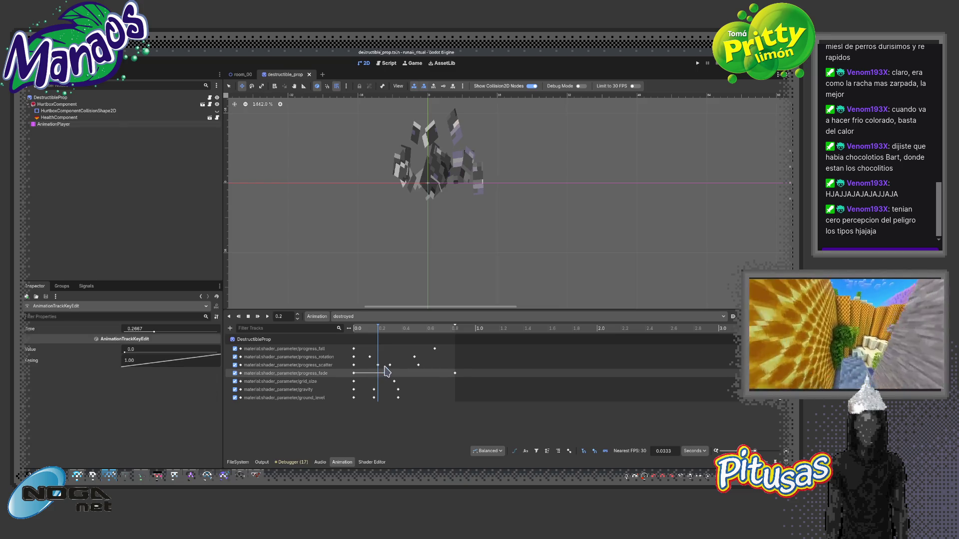
click(377, 365)
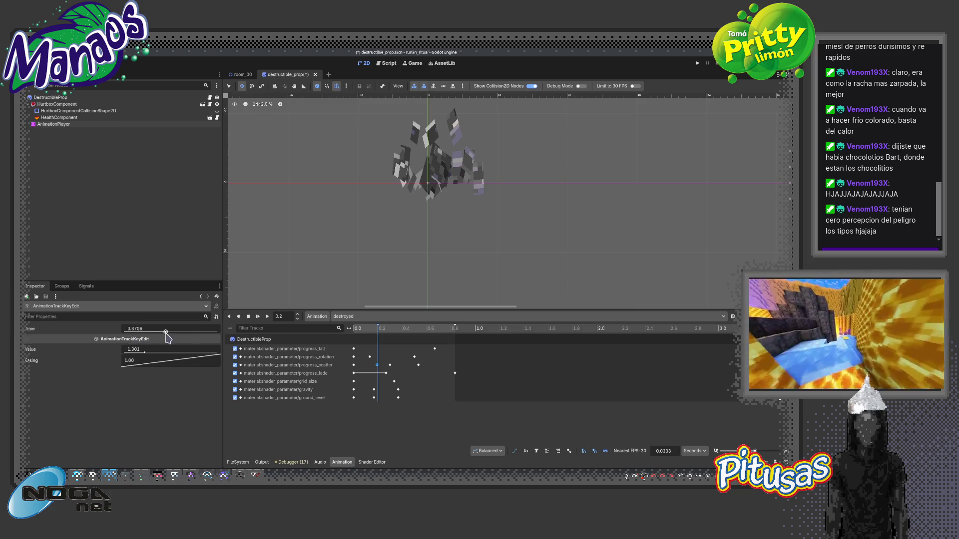
drag(176, 333, 144, 333)
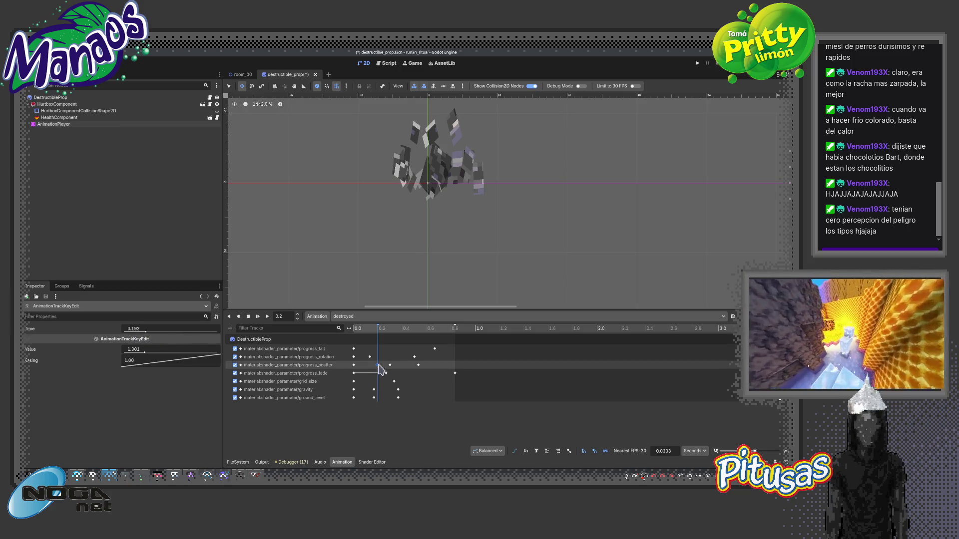
click(375, 333)
click(378, 330)
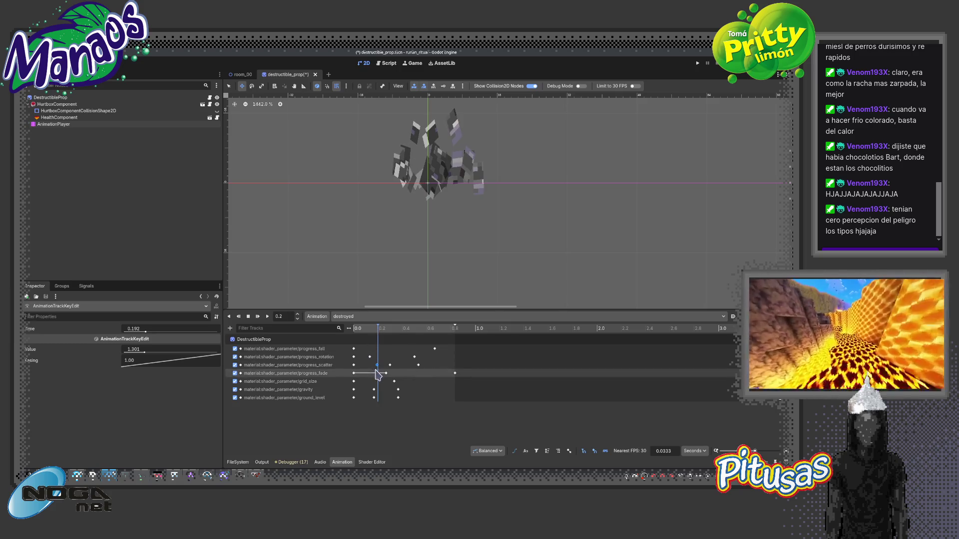
drag(376, 365, 376, 366)
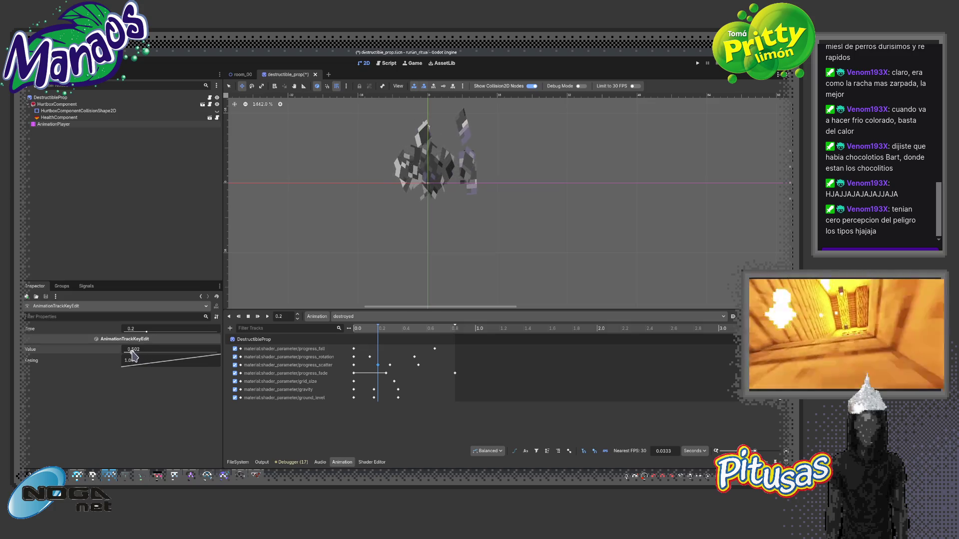
Raise the progress_scatter value so pieces spread further, and preview the shatter.
mouse_move(133, 356)
mouse_down()
mouse_move(168, 360)
mouse_move(125, 356)
mouse_up()
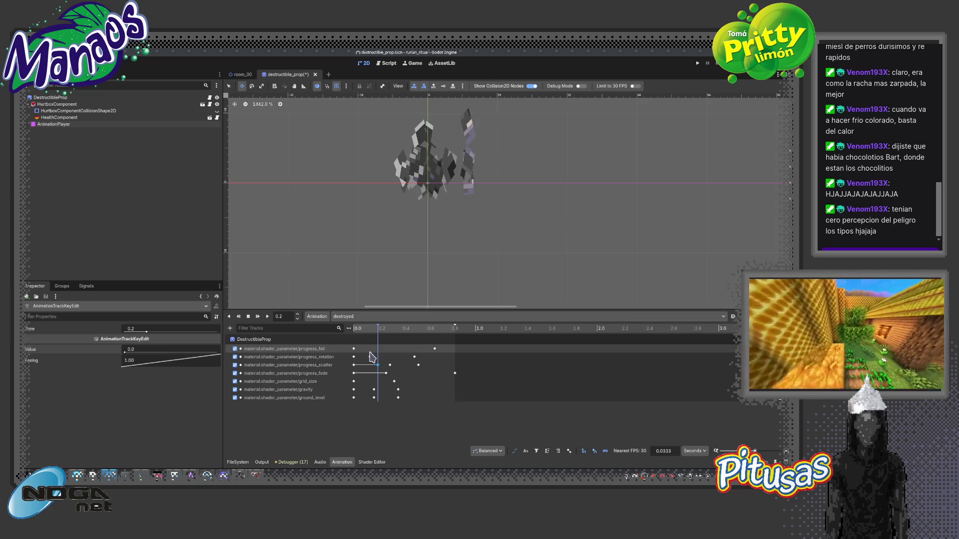
click(352, 333)
mouse_move(352, 338)
mouse_down()
mouse_move(412, 350)
mouse_move(379, 351)
mouse_up()
click(258, 316)
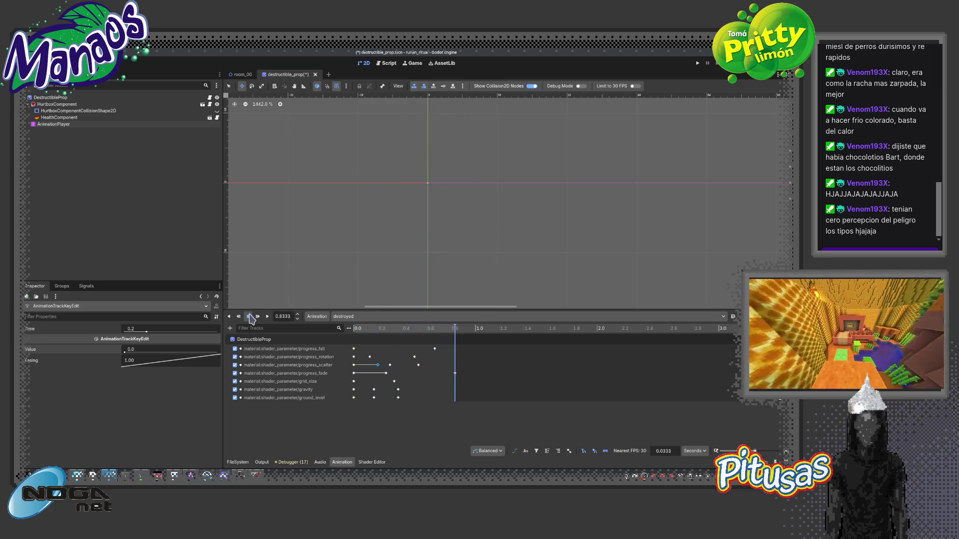
click(249, 317)
Retime the progress_fall key, replay to check it, and save destructible_prop.
drag(435, 349, 406, 348)
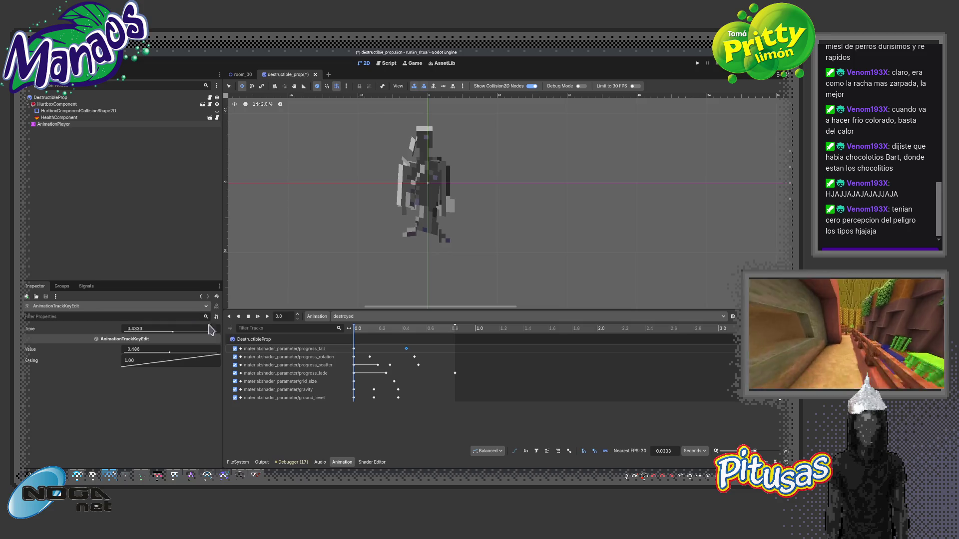
click(258, 317)
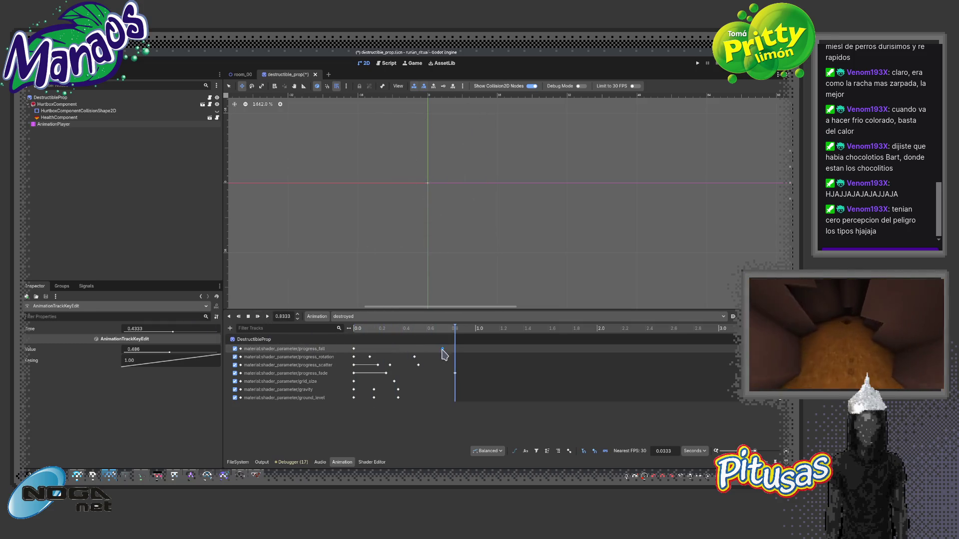
click(442, 348)
click(257, 316)
click(258, 317)
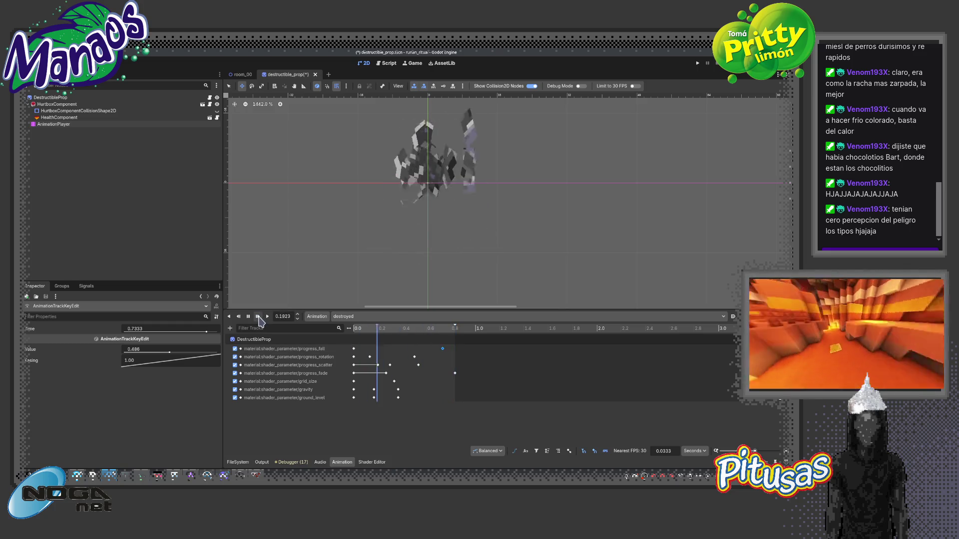
key(ctrl+z)
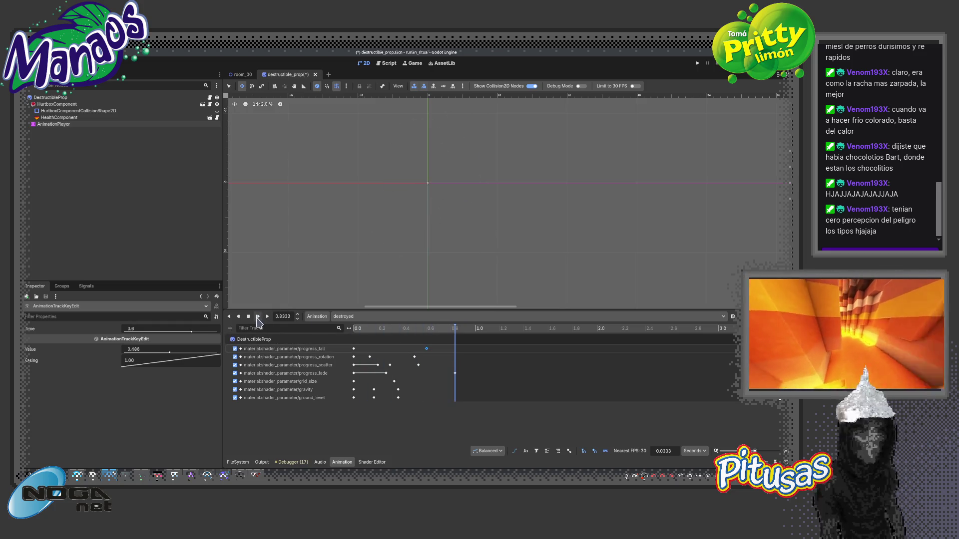
click(258, 316)
key(ctrl+s)
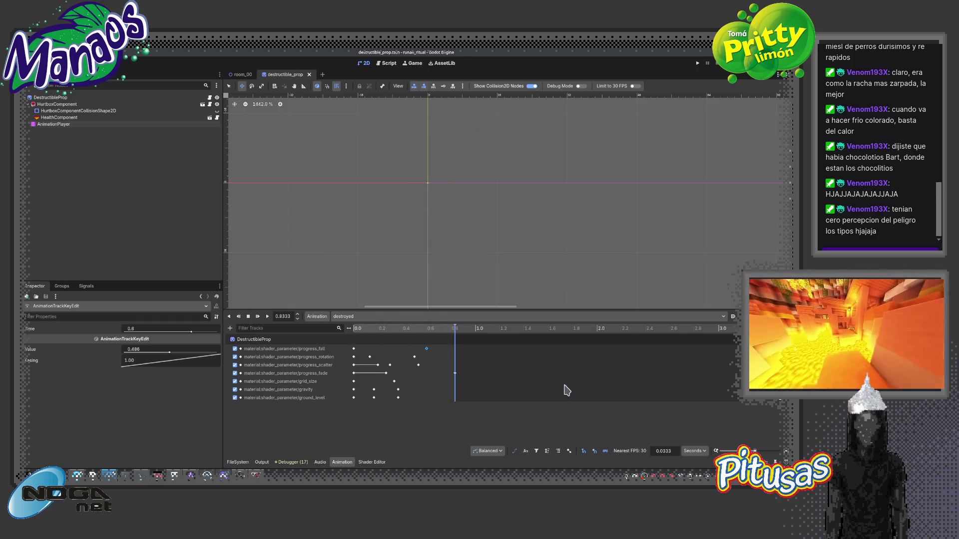
Switch to room_00 and briefly playtest the game.
click(236, 74)
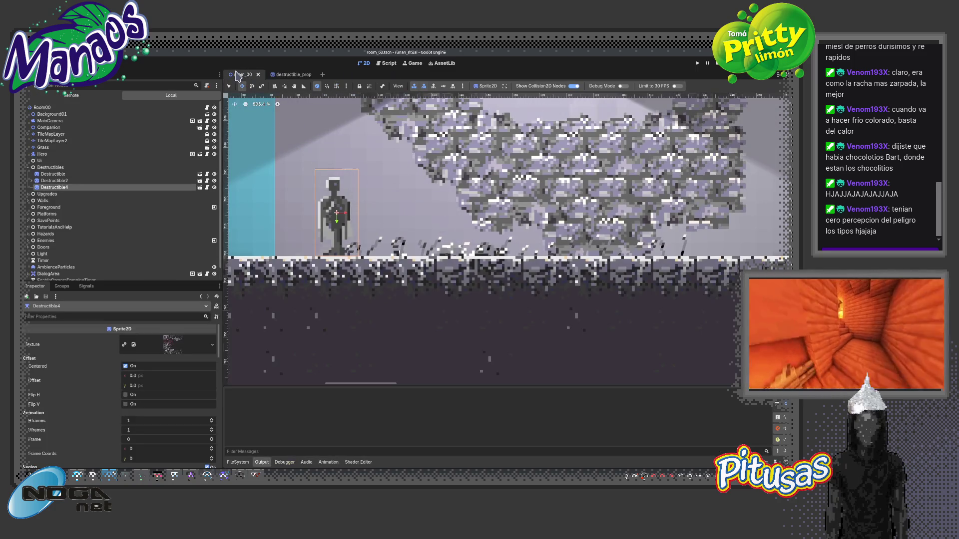
key(F6)
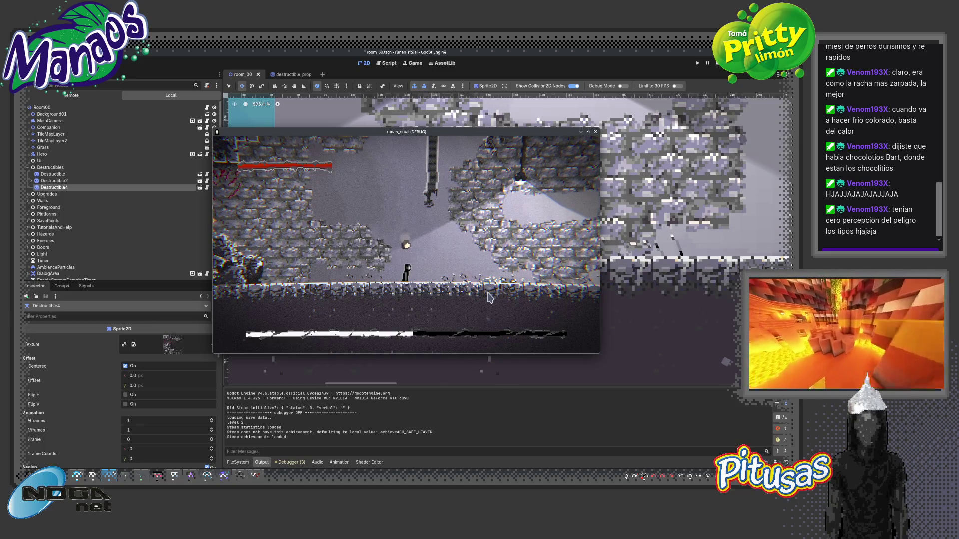
key(F8)
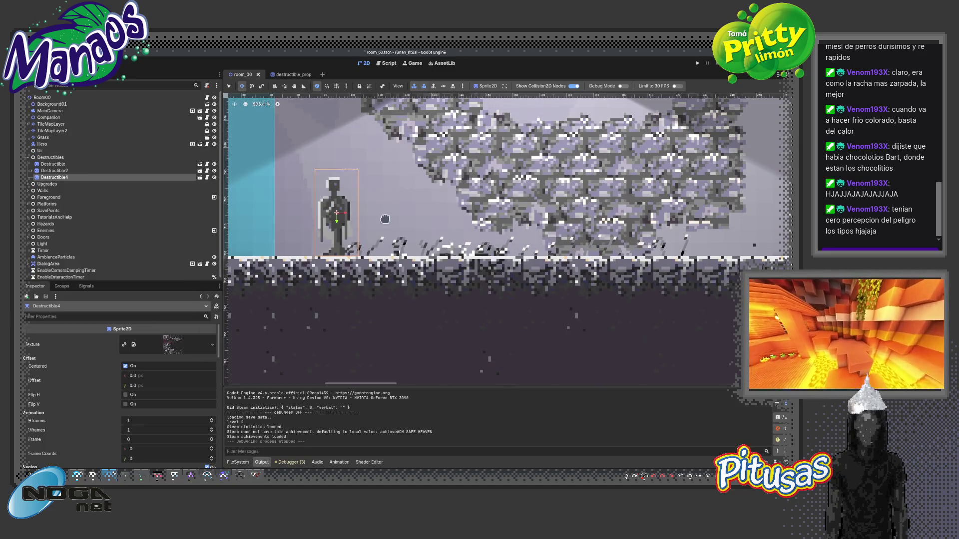
Duplicate the Destructible4 statue, placing the copies further right along the floor.
key(ctrl+d)
scroll(335, 217, down, 3)
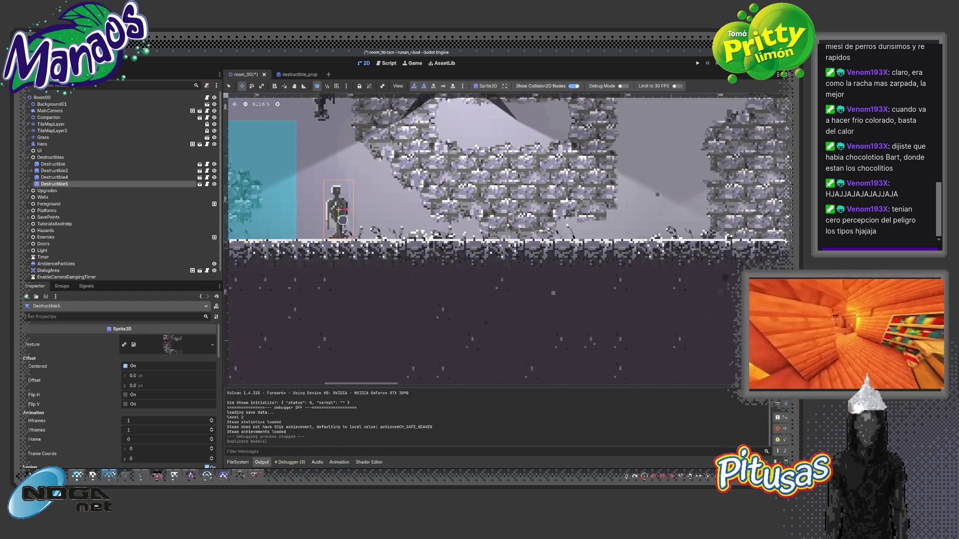
drag(371, 214, 475, 212)
key(ctrl+d)
key(ctrl+d)
Save and run room_00, walk right to the statues, then return to destructible_prop.
key(F5)
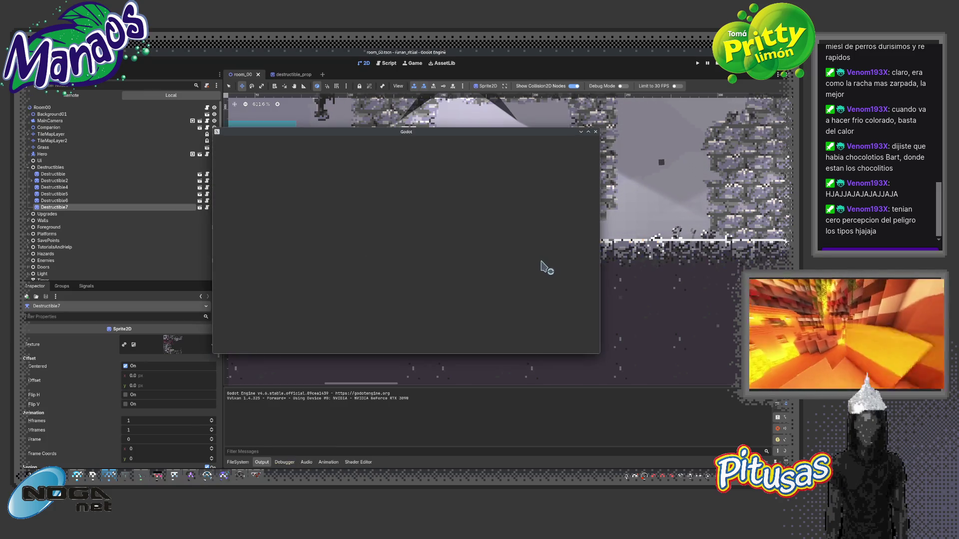
click(587, 132)
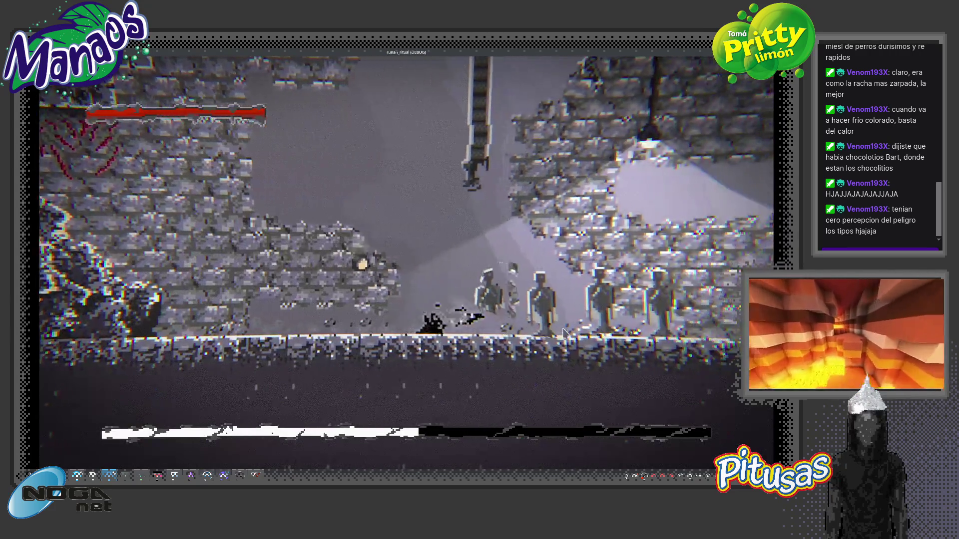
key(d)
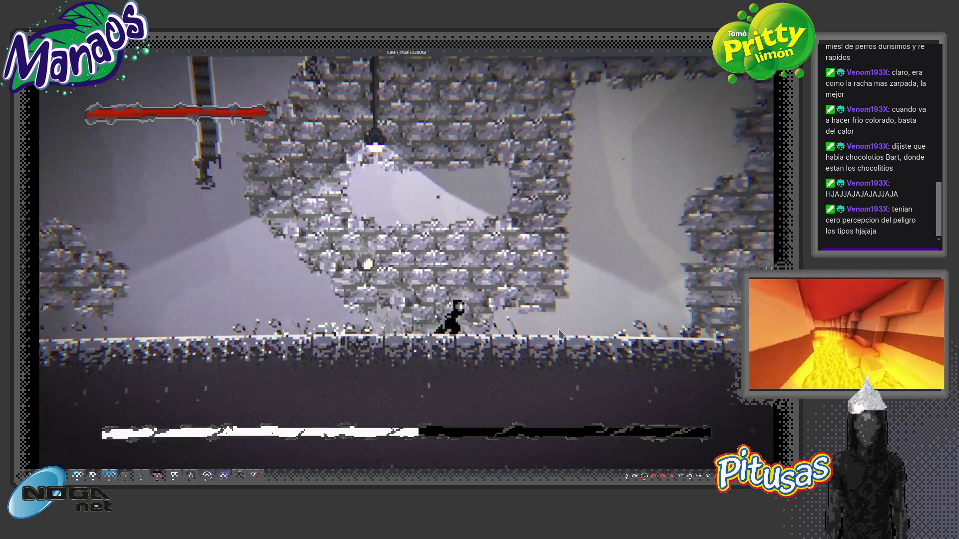
key(F8)
click(288, 75)
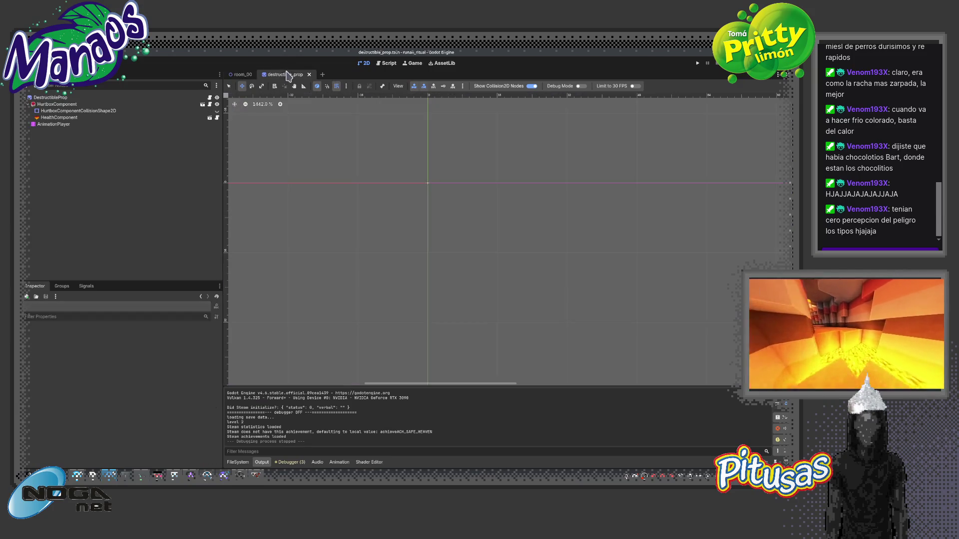
Raise the gravity key at 0.1667 s to 0.912 and replay the destroyed animation.
click(63, 125)
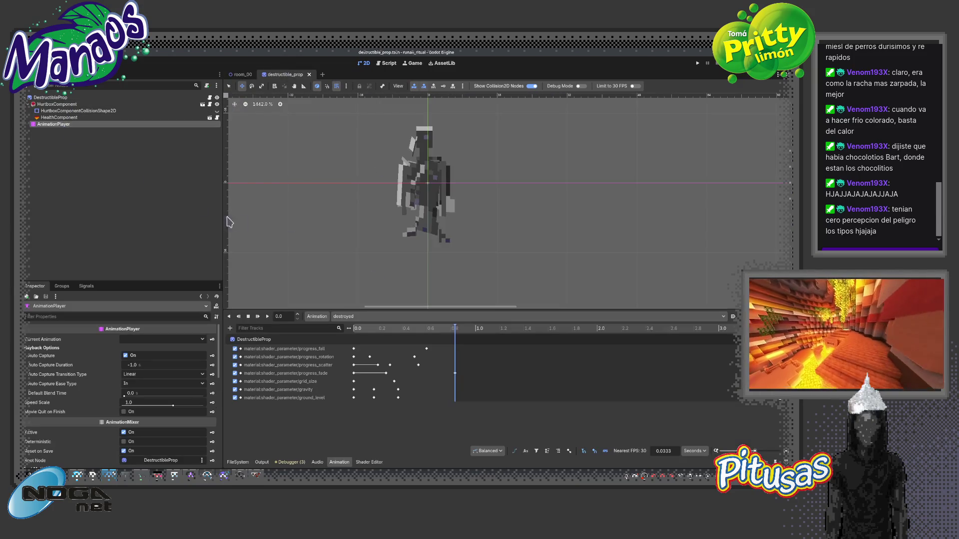
mouse_move(384, 330)
mouse_down()
mouse_move(354, 337)
mouse_move(374, 339)
mouse_up()
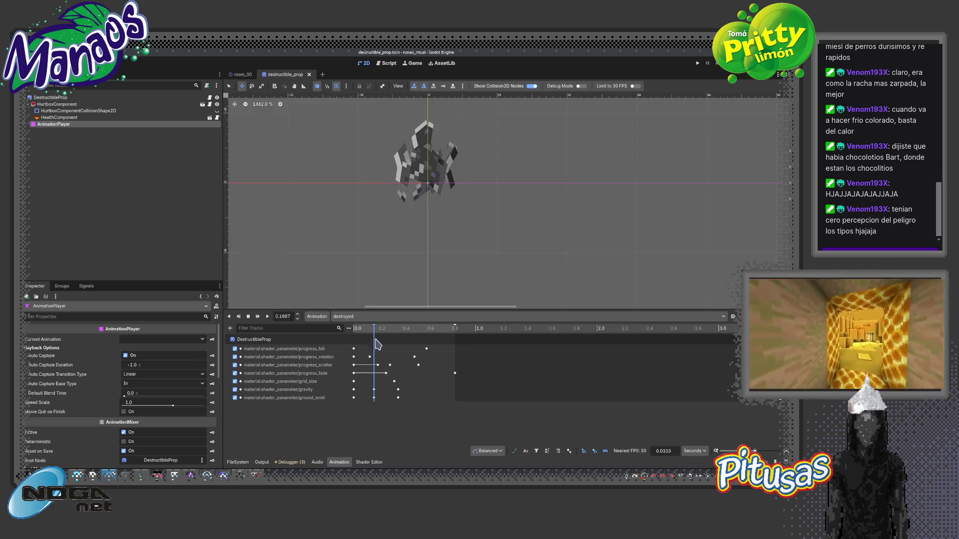
click(374, 389)
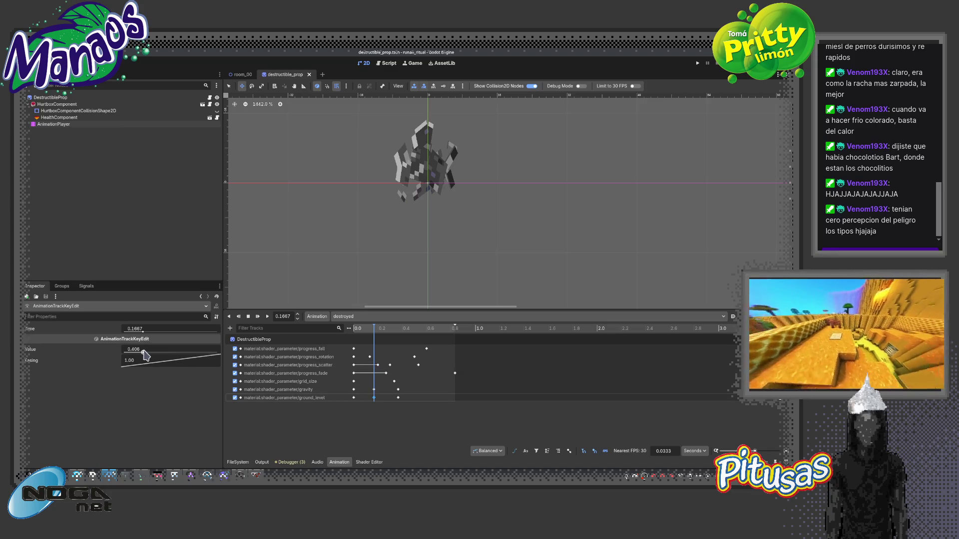
drag(143, 353, 149, 355)
mouse_move(374, 331)
mouse_down()
mouse_move(410, 344)
mouse_move(341, 342)
mouse_up()
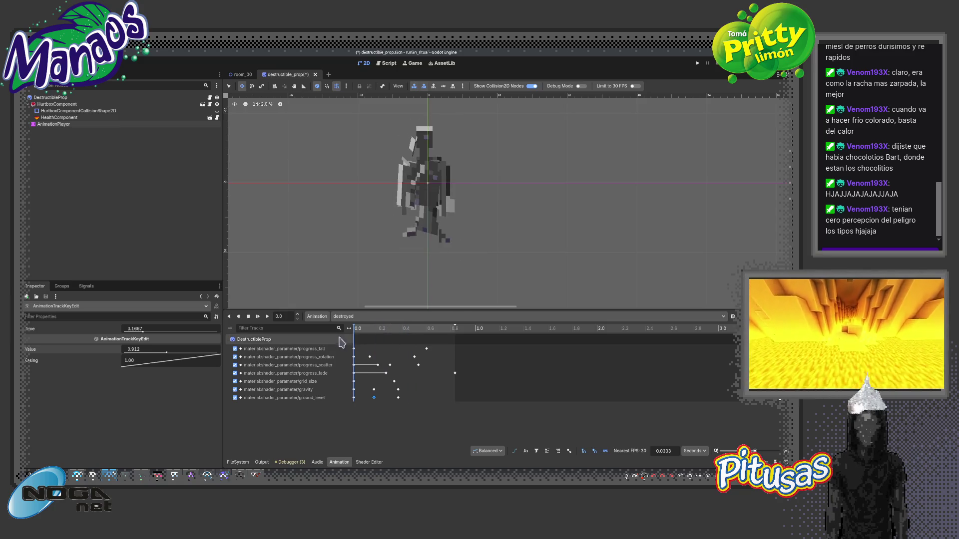
click(257, 316)
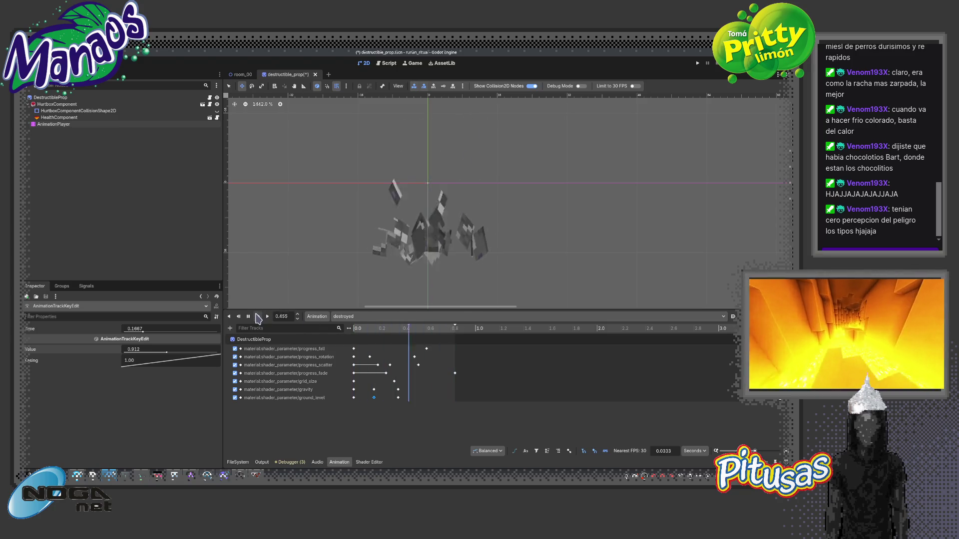
drag(364, 332, 398, 338)
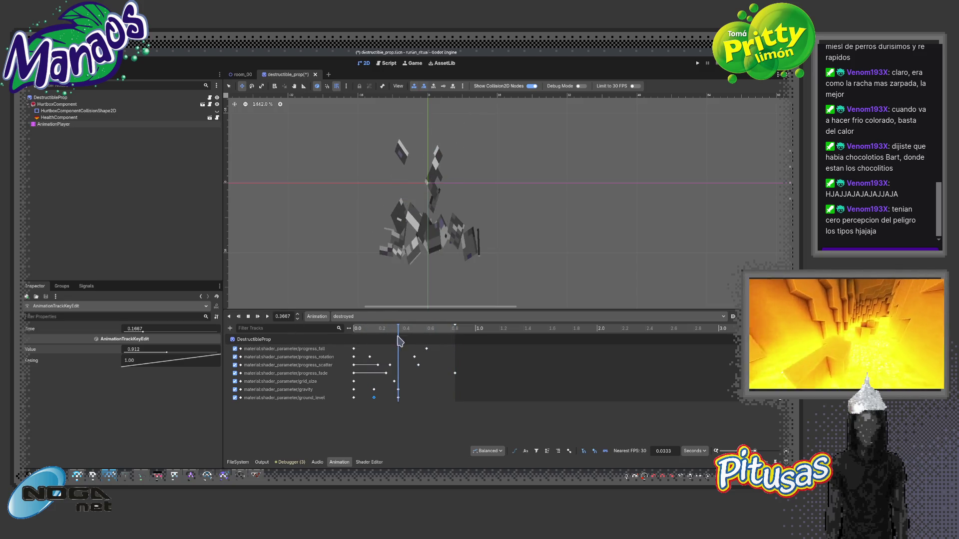
Playtest room_00 to see the statues break, then return to destructible_prop.
click(243, 74)
key(F5)
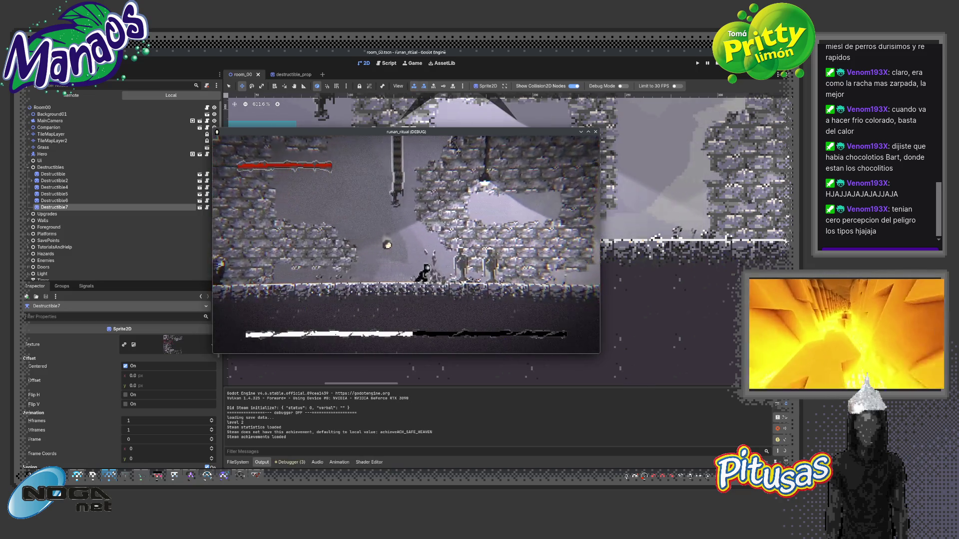
key(F8)
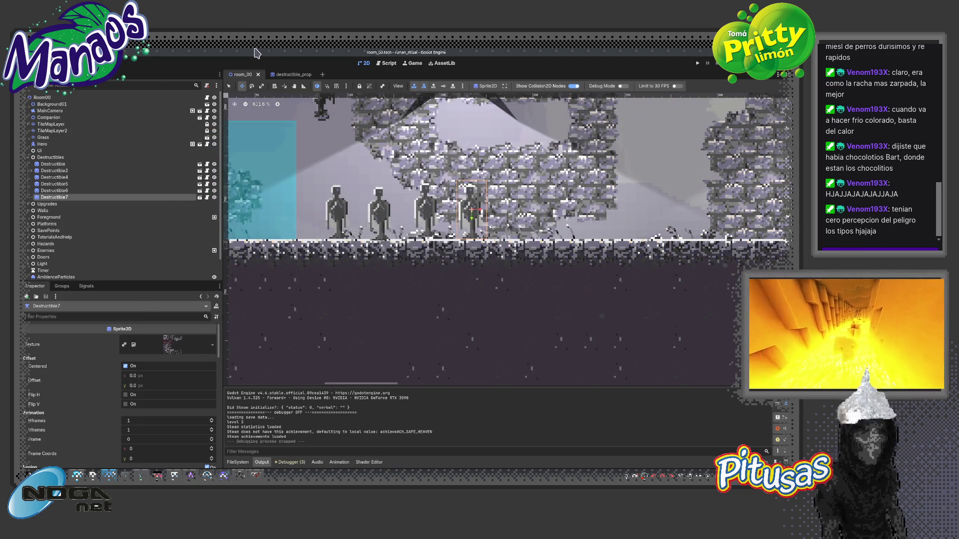
click(293, 76)
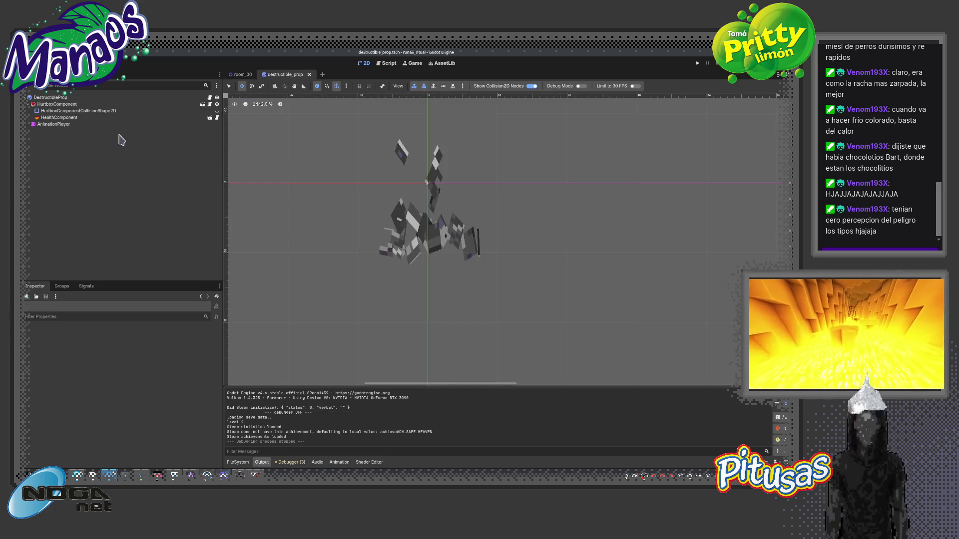
Delete the rotation key at 0.1333 s and remove a stray progress_rotation key.
click(120, 124)
click(357, 330)
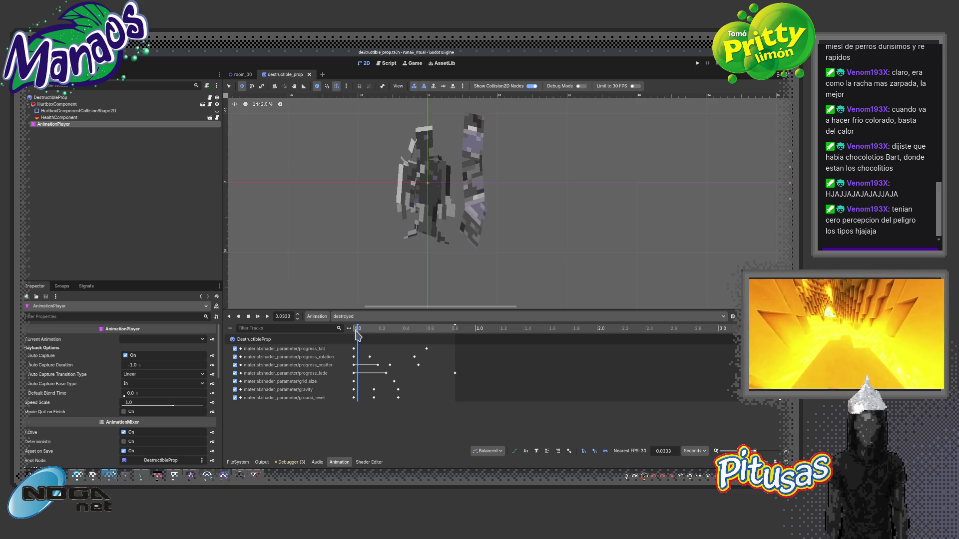
click(353, 366)
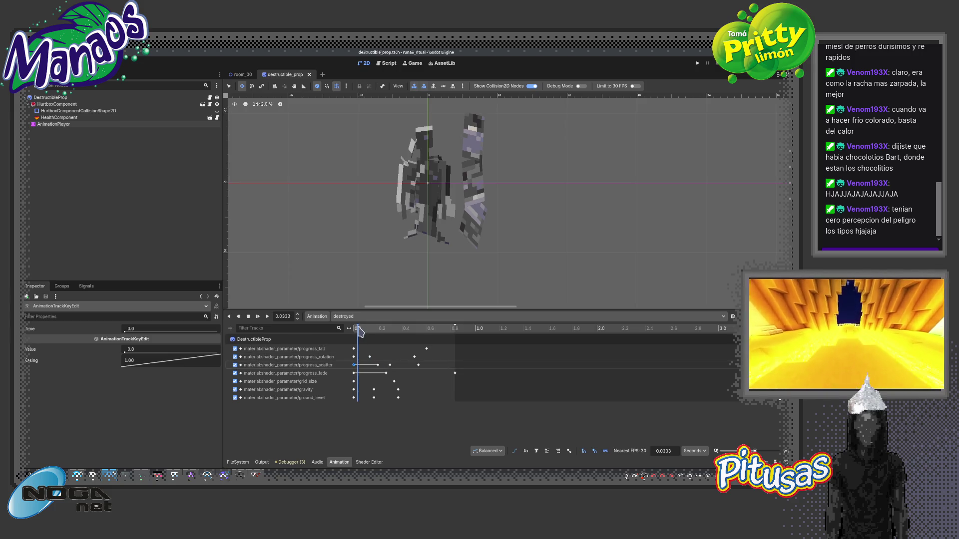
mouse_move(358, 335)
mouse_down()
mouse_move(368, 334)
mouse_move(359, 337)
mouse_up()
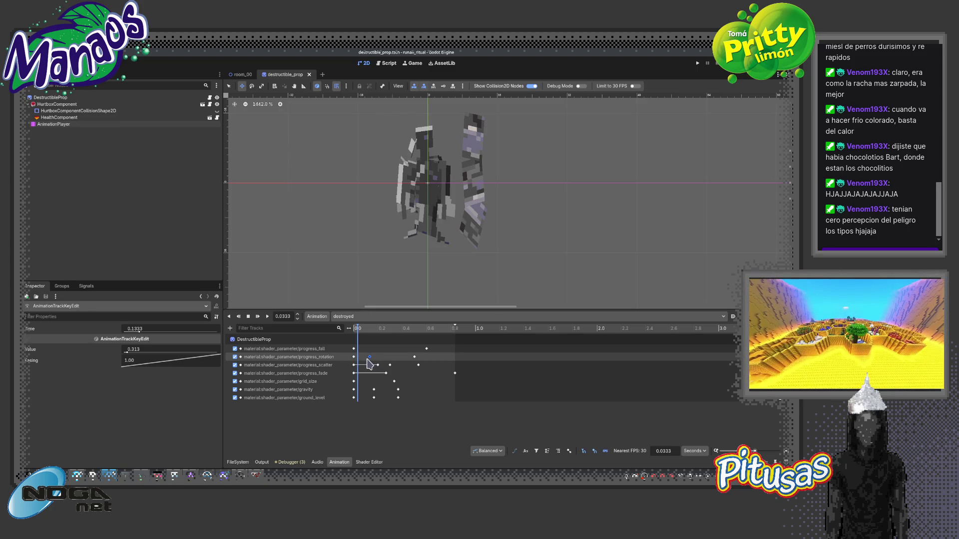
key(Delete)
mouse_move(359, 331)
mouse_down()
mouse_move(398, 345)
mouse_move(358, 344)
mouse_move(414, 346)
mouse_up()
right_click(418, 356)
click(425, 362)
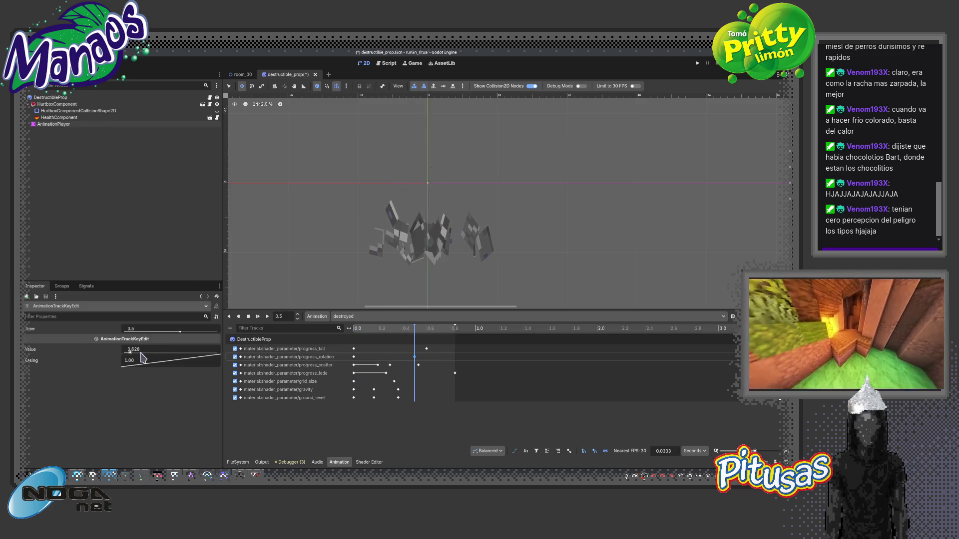
click(414, 356)
key(Delete)
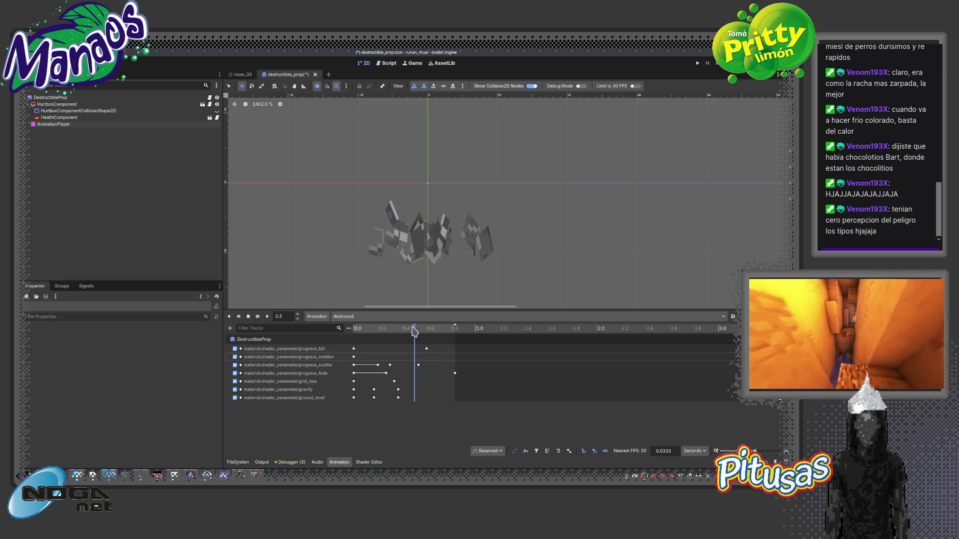
Move the progress_fall key from 0.6 to 0.5 s and delete the progress_scatter key.
click(402, 330)
mouse_move(403, 334)
mouse_down()
mouse_move(338, 344)
mouse_move(394, 344)
mouse_move(369, 346)
mouse_up()
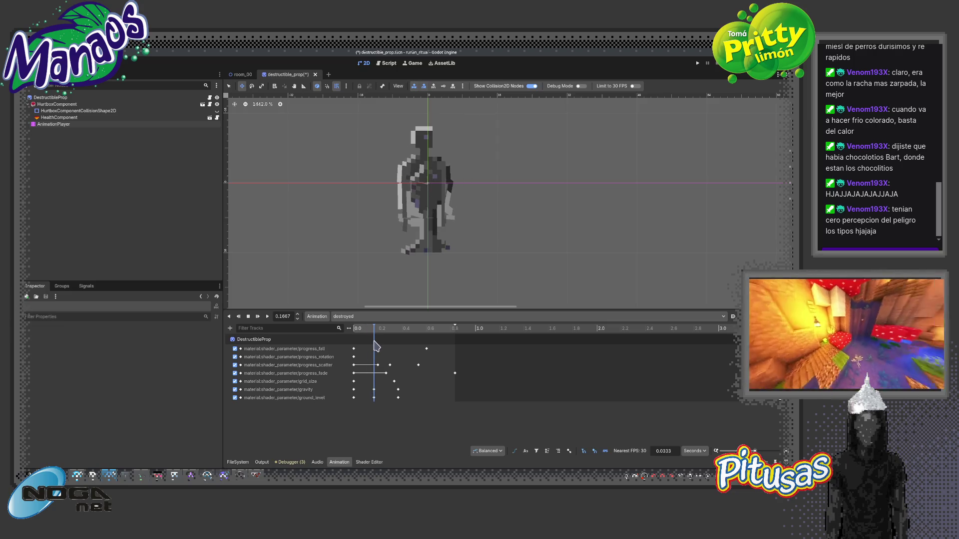
drag(382, 346, 365, 345)
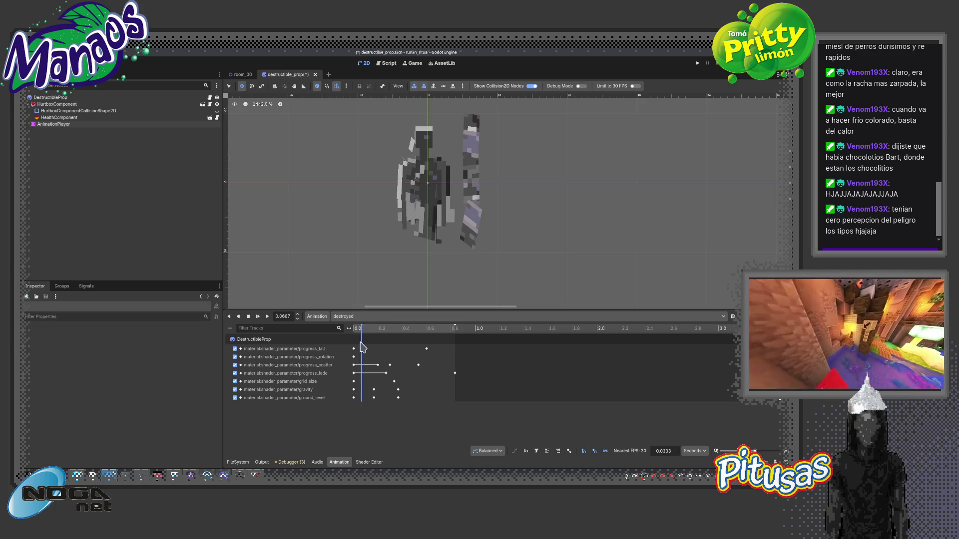
click(426, 348)
mouse_move(425, 349)
mouse_down()
mouse_move(372, 343)
mouse_move(429, 354)
mouse_move(400, 366)
mouse_move(419, 366)
mouse_up()
click(390, 365)
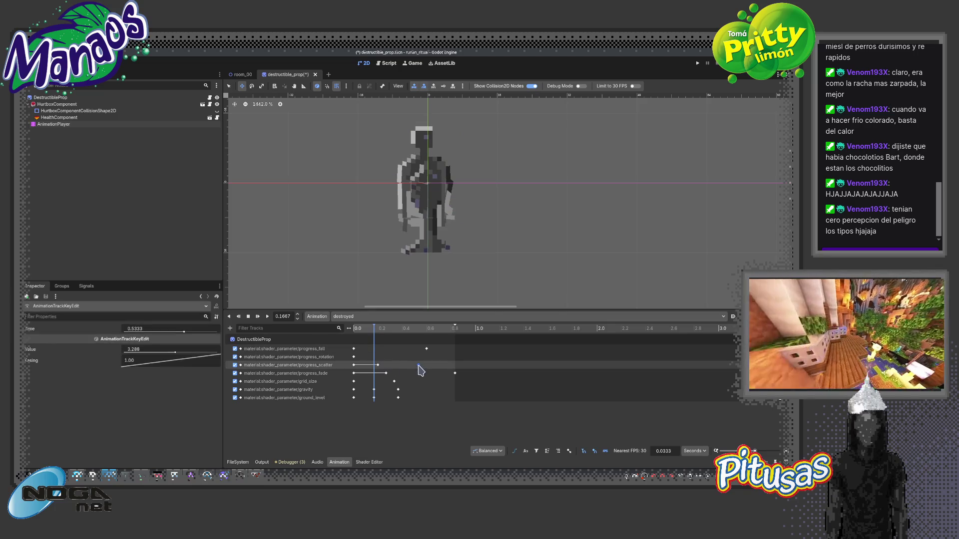
key(Delete)
mouse_move(374, 340)
mouse_down()
mouse_move(387, 340)
mouse_move(397, 369)
mouse_up()
key(Delete)
mouse_move(352, 335)
mouse_down()
mouse_move(390, 336)
mouse_move(381, 335)
mouse_up()
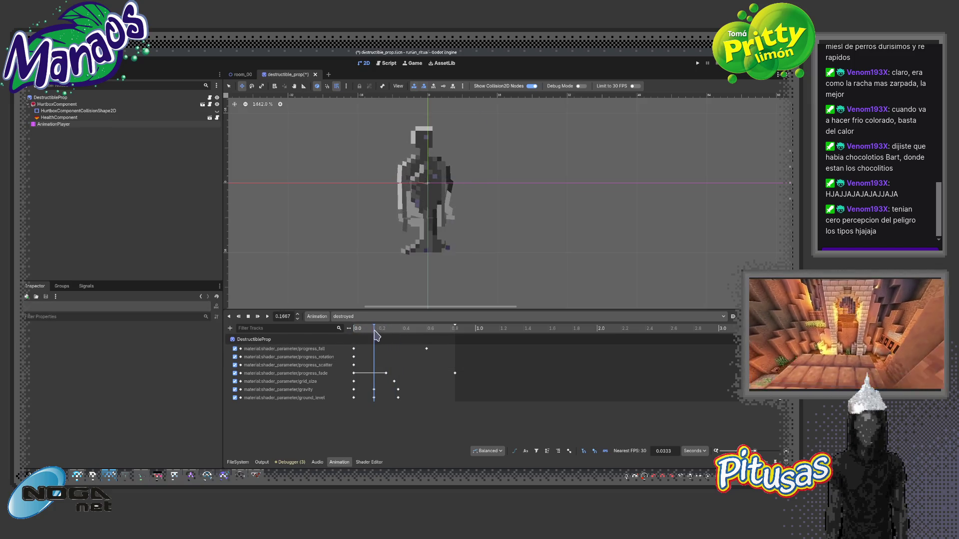
click(426, 349)
mouse_move(388, 354)
mouse_down()
mouse_move(415, 349)
mouse_move(396, 333)
mouse_move(375, 338)
mouse_move(392, 341)
mouse_up()
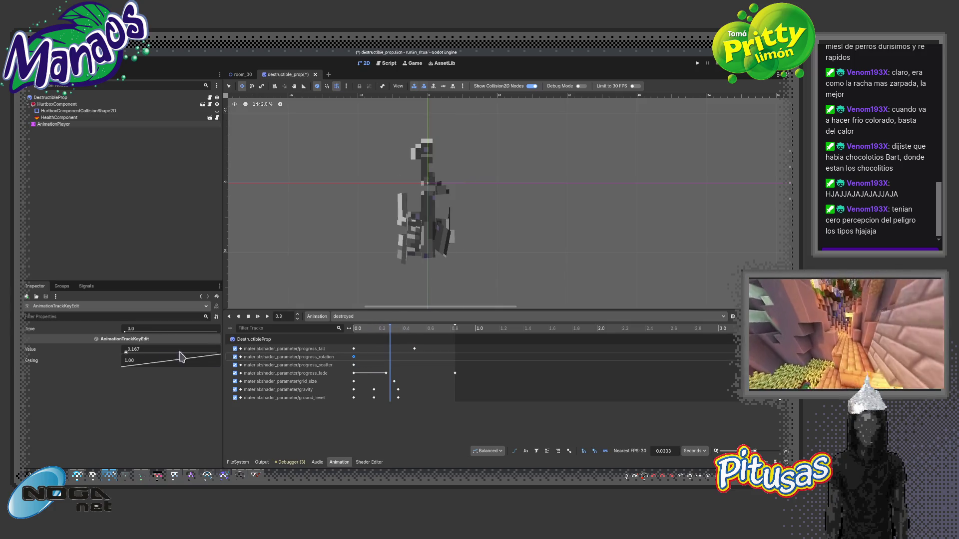
Play and scrub the destroyed animation to review the revised shatter timing.
click(375, 339)
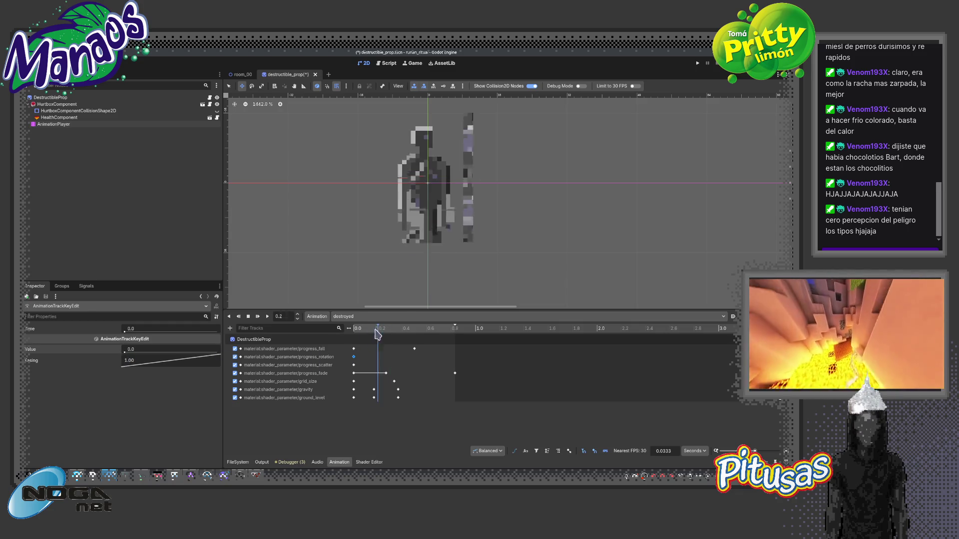
click(370, 336)
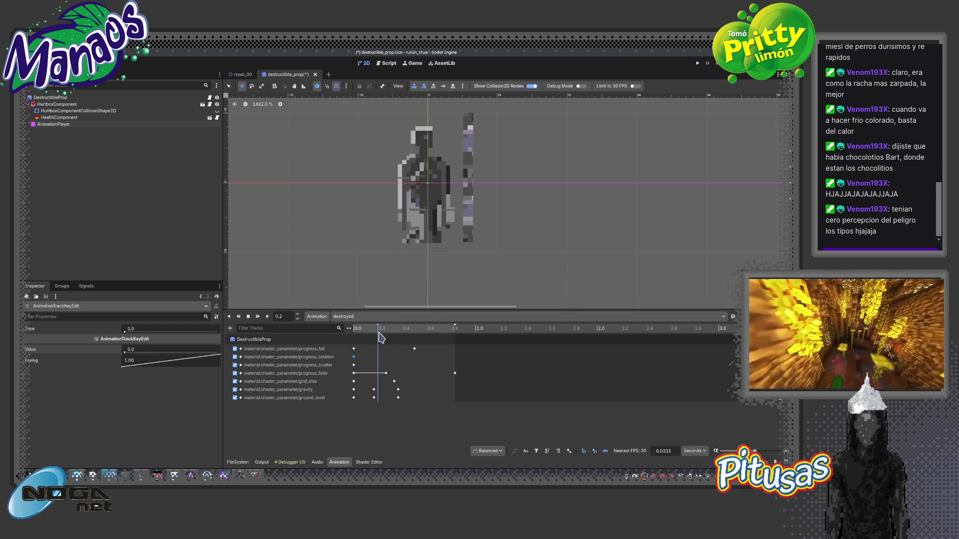
click(398, 390)
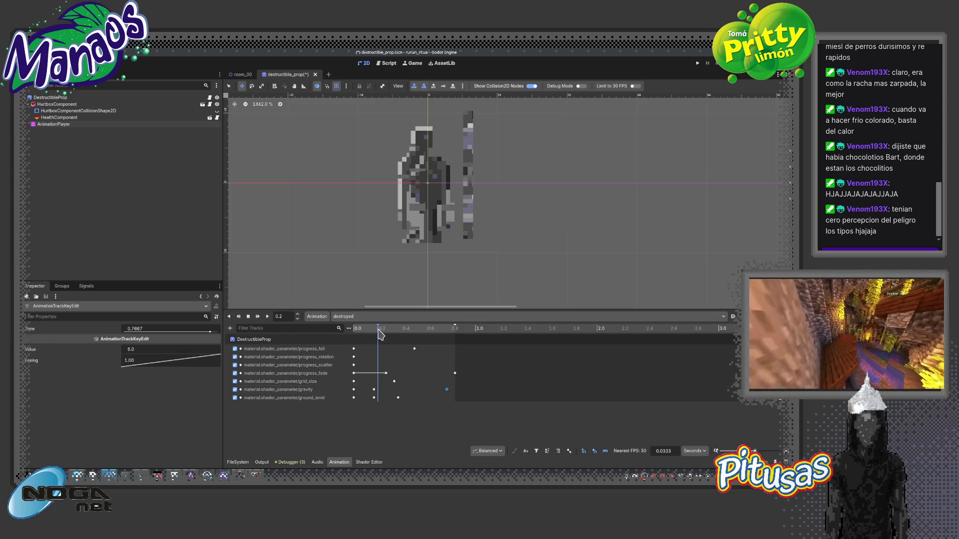
mouse_move(380, 335)
mouse_down()
mouse_move(429, 332)
mouse_move(352, 333)
mouse_up()
click(257, 316)
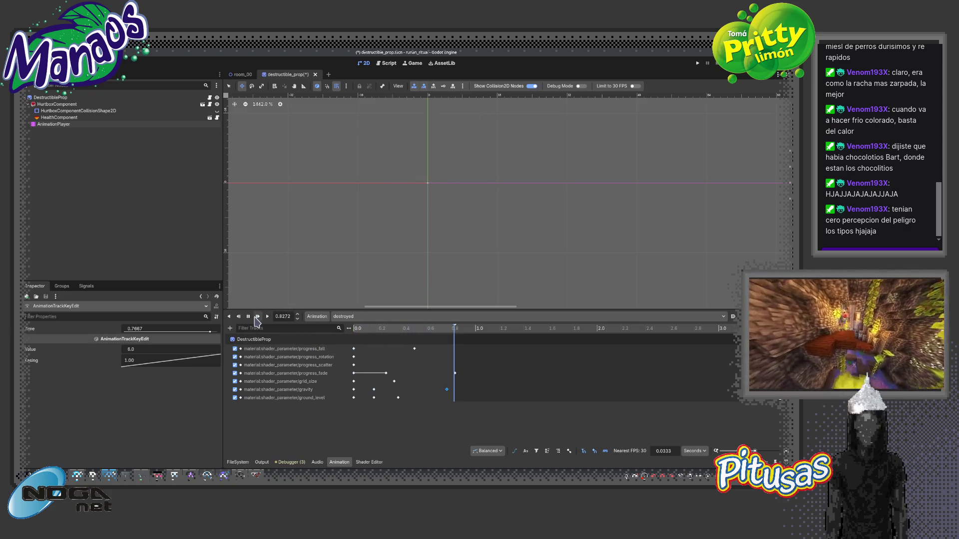
click(257, 317)
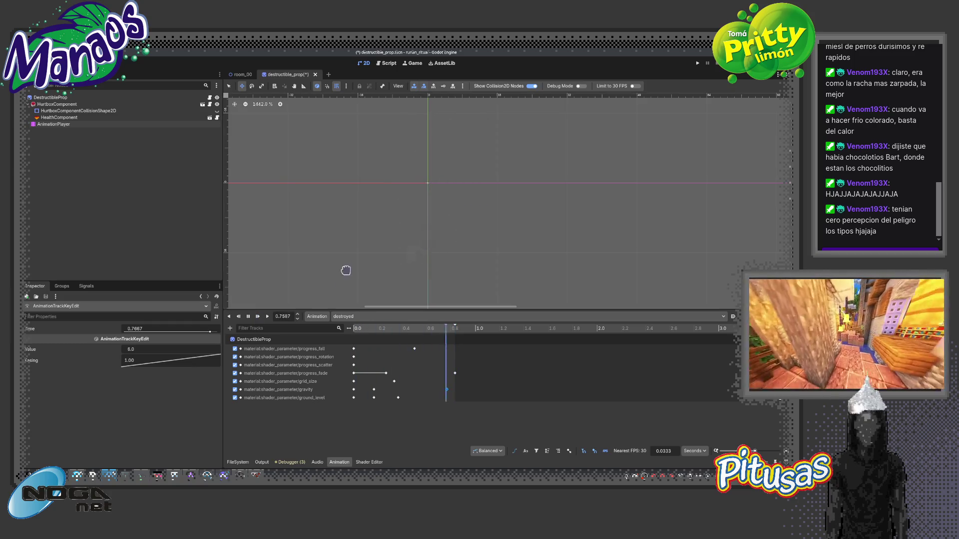
scroll(400, 268, down, 1)
click(258, 317)
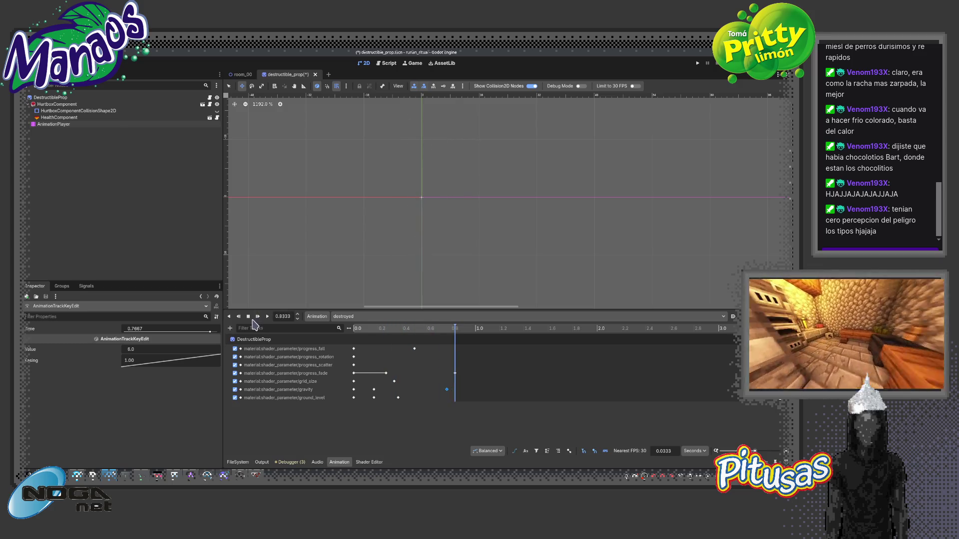
click(248, 317)
drag(372, 335, 388, 335)
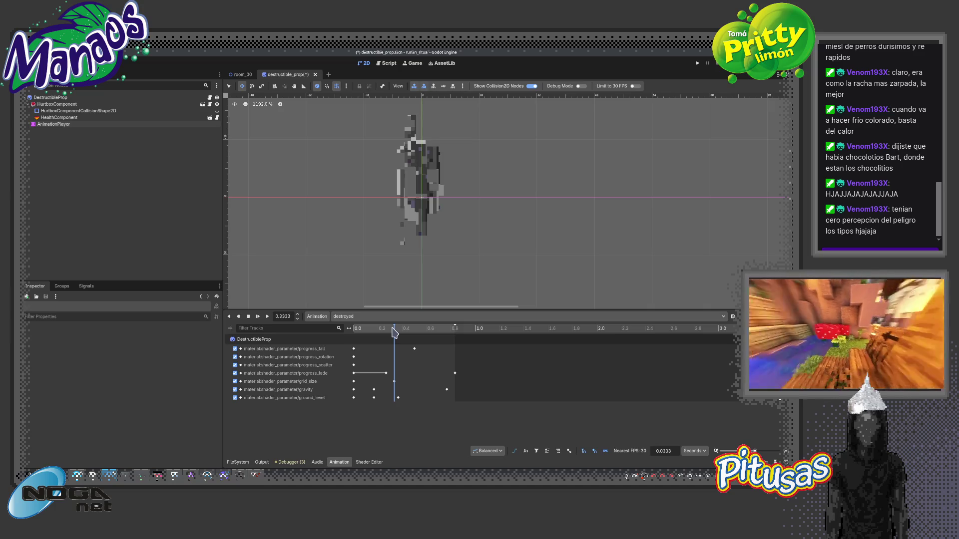
Set the grid_size key at 0.3333 s to 8×8, save, and open room_00.
click(394, 382)
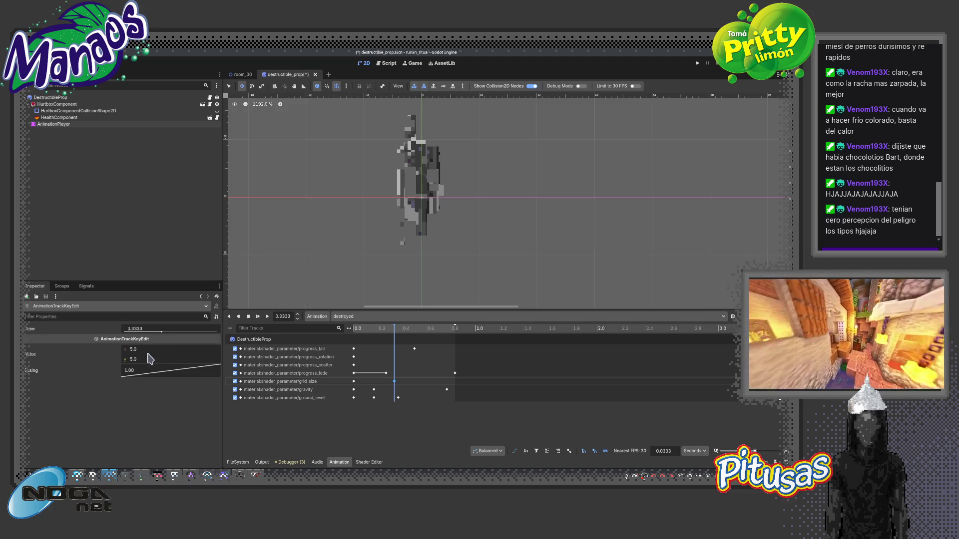
mouse_move(136, 350)
mouse_down()
mouse_move(155, 351)
mouse_move(110, 350)
mouse_move(145, 350)
mouse_up()
text(8)
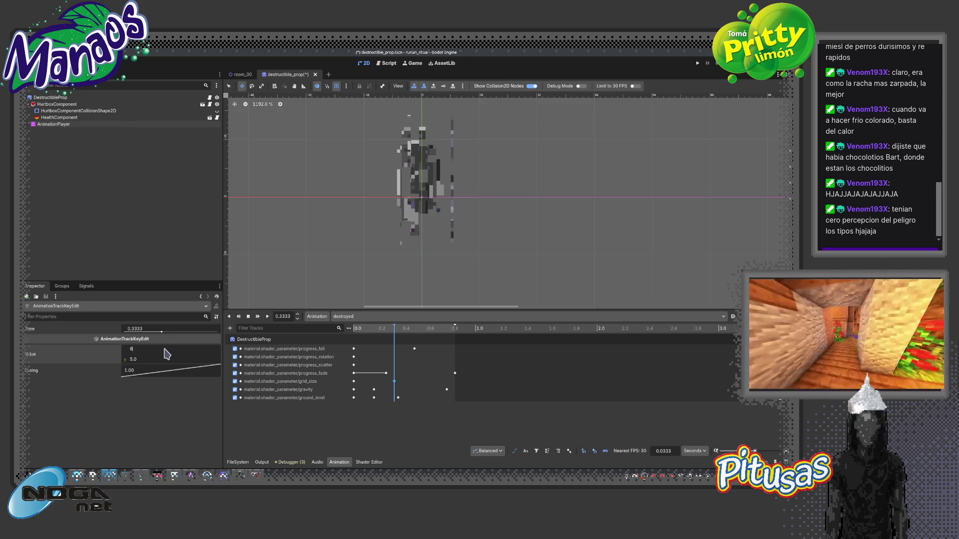
key(Tab)
text(8)
key(Return)
key(ctrl+s)
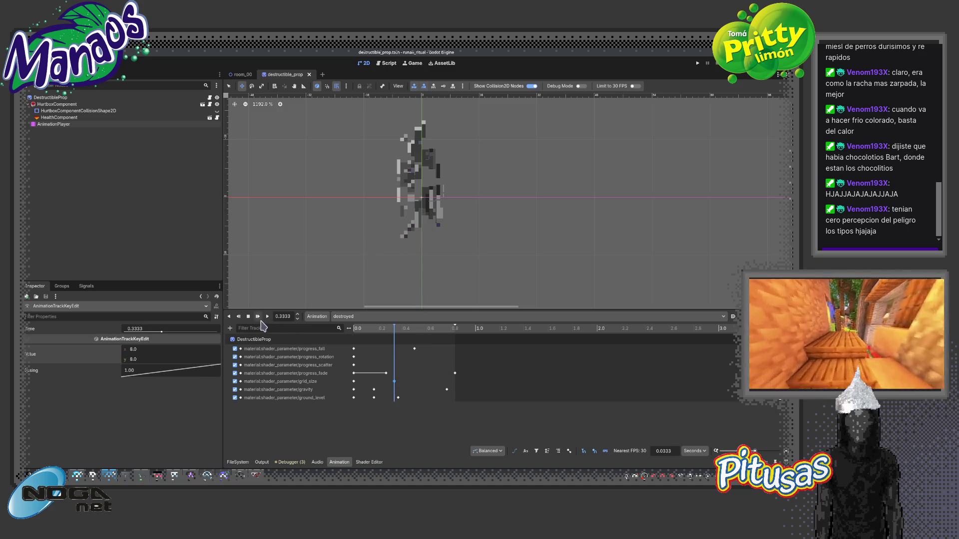
click(257, 316)
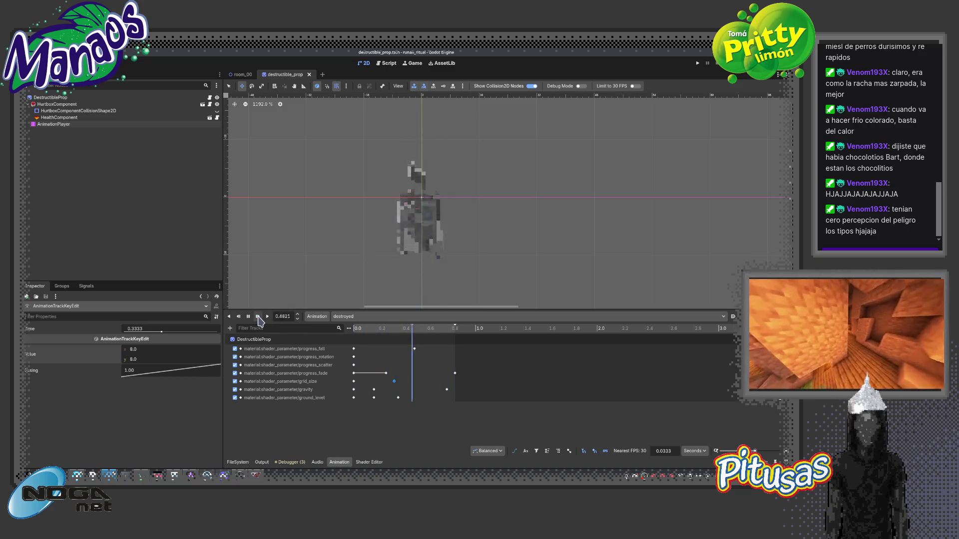
click(242, 75)
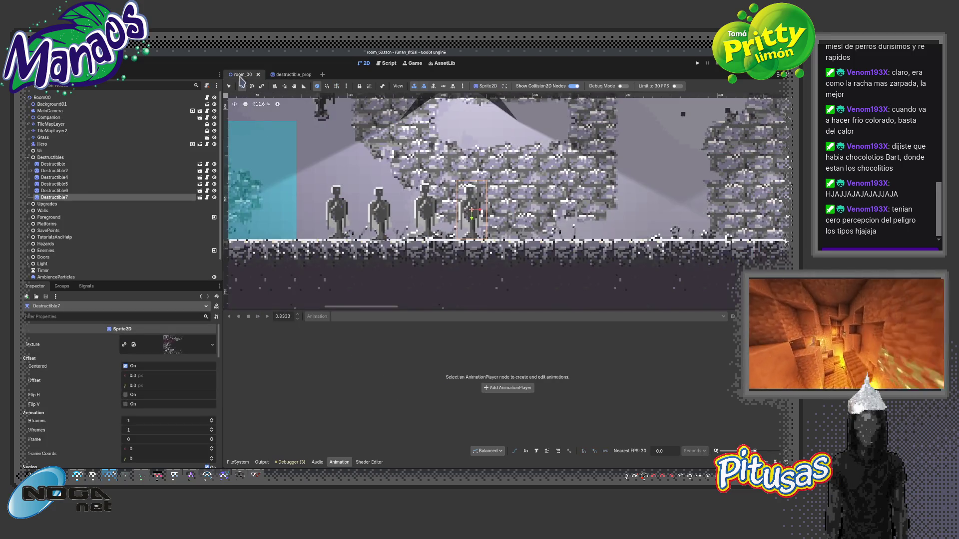
Run room_00, walk the character right past the statues, stop, and return to destructible_prop.
key(F6)
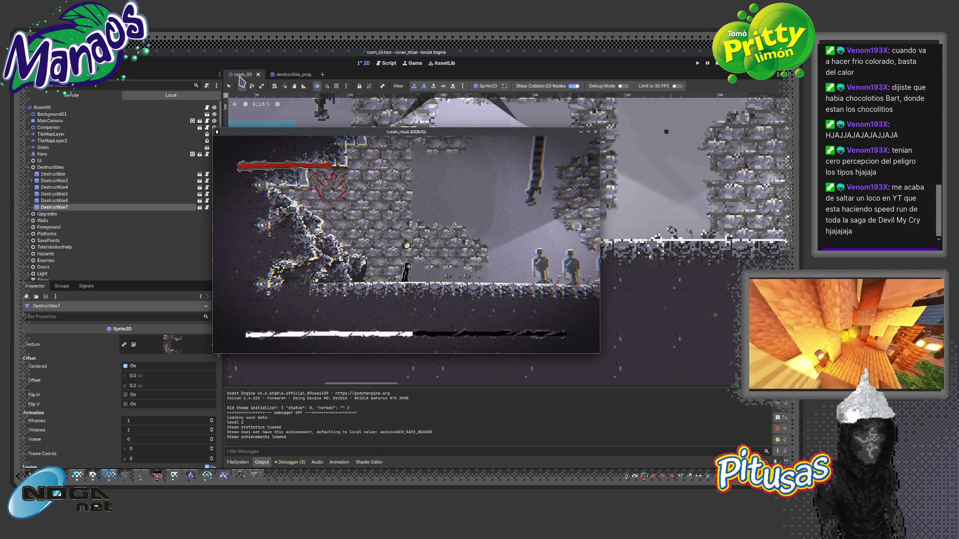
key(Right)
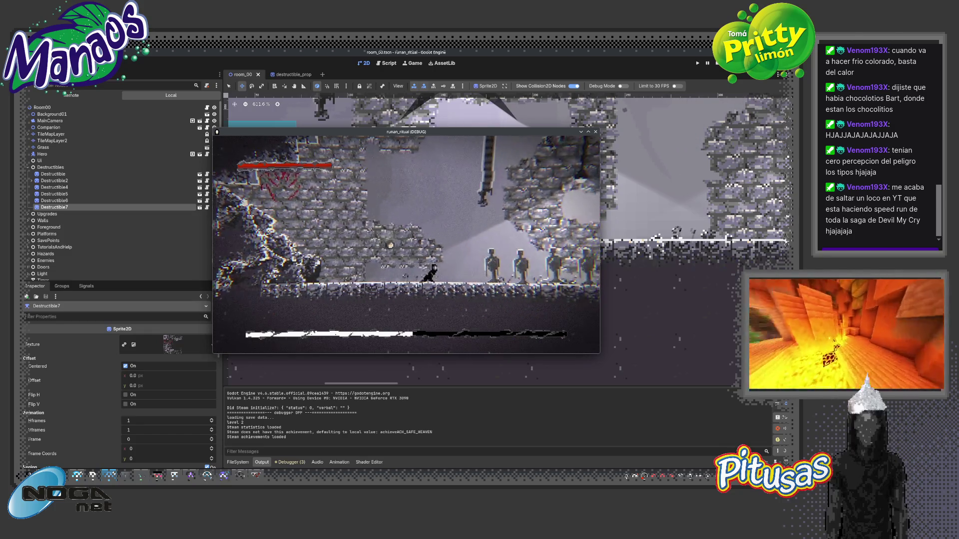
key(Right)
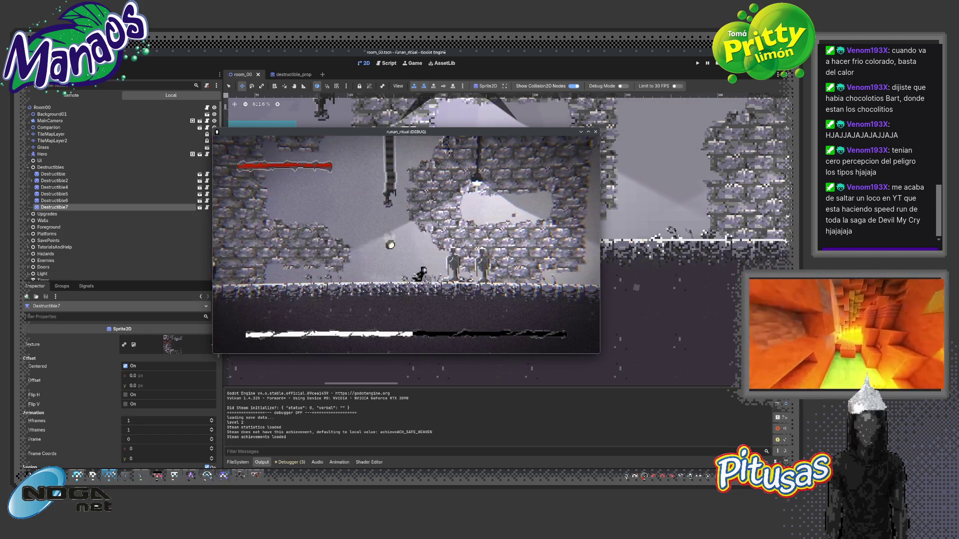
key(F8)
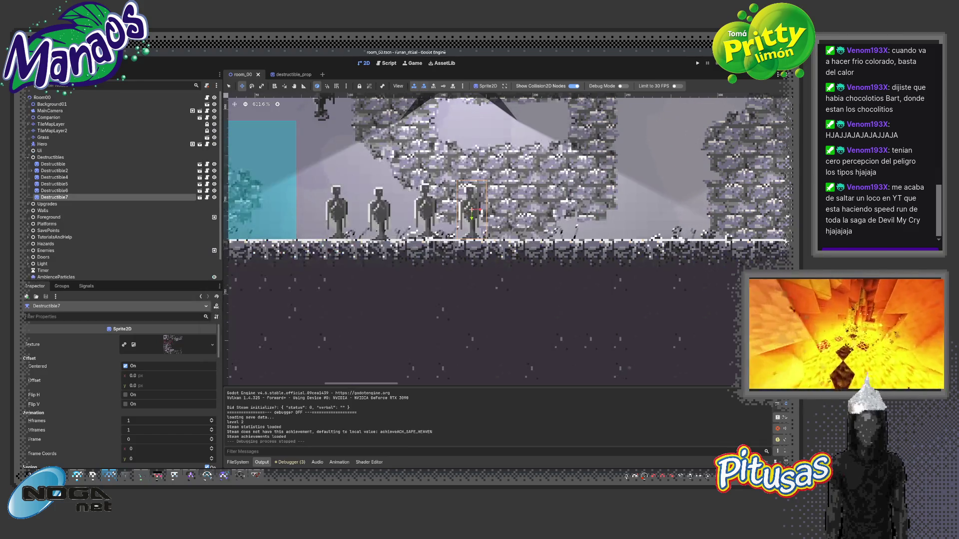
click(294, 75)
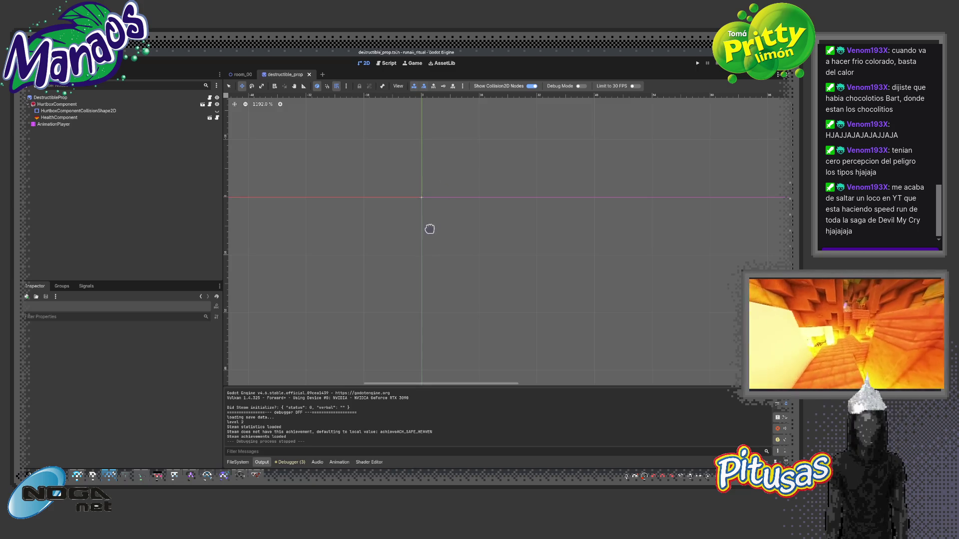
Adjust the destroyed animation's length, trying about 0.3 s and then about 0.4 s.
scroll(429, 228, down, 8)
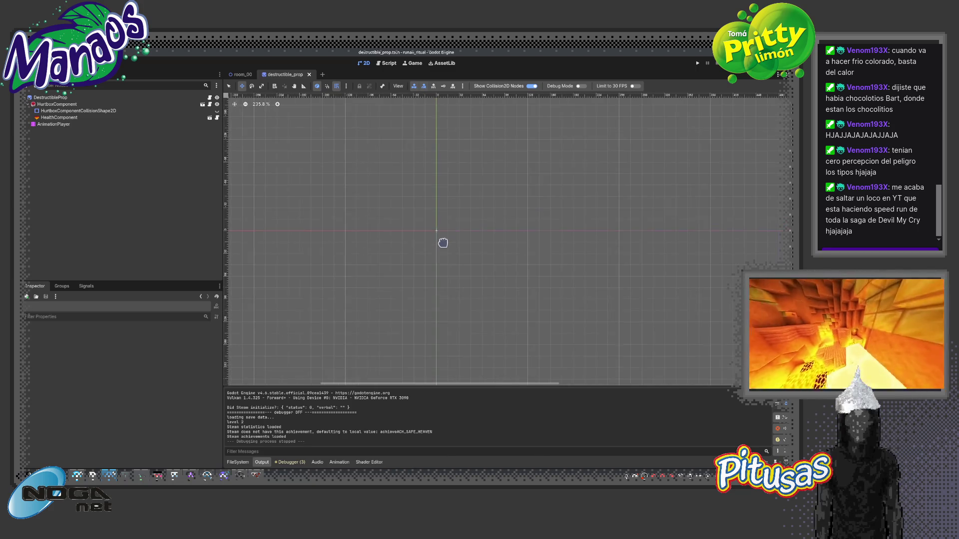
scroll(443, 242, up, 3)
click(56, 124)
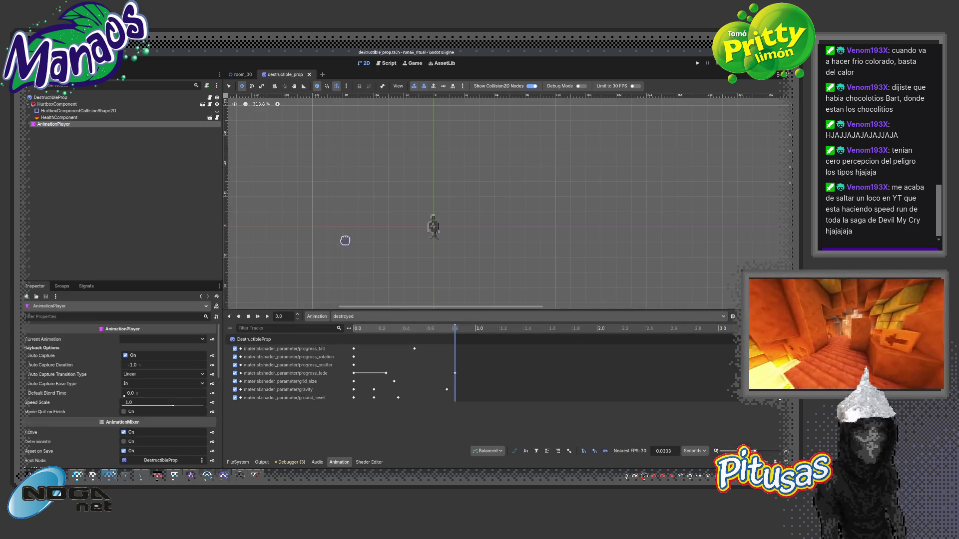
scroll(445, 263, up, 6)
click(378, 328)
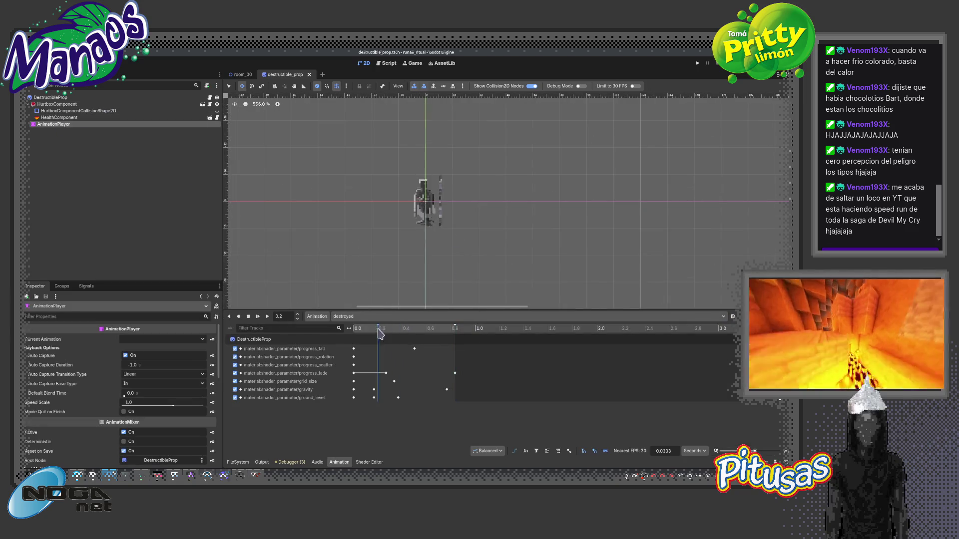
mouse_move(370, 339)
mouse_down()
mouse_move(396, 340)
mouse_move(348, 343)
mouse_up()
scroll(409, 240, up, 8)
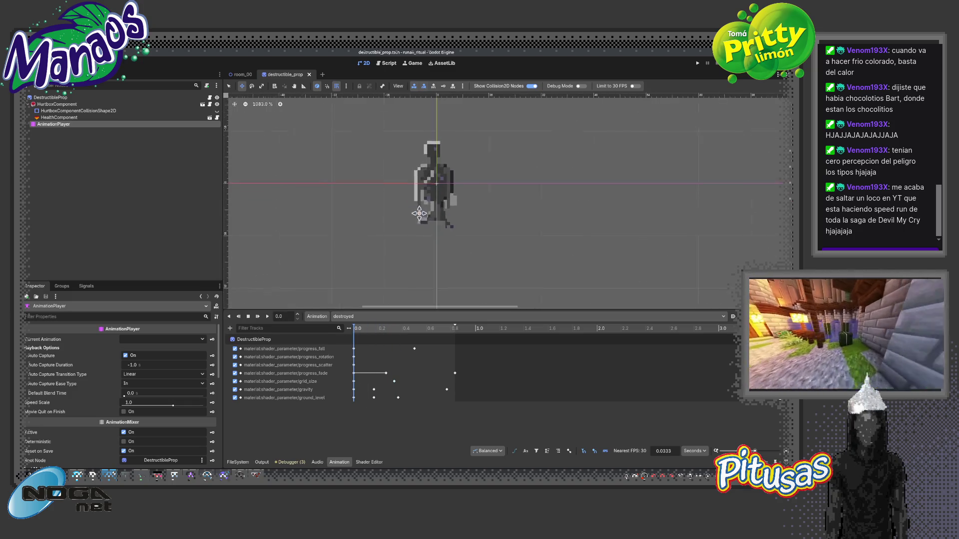
drag(454, 323, 393, 332)
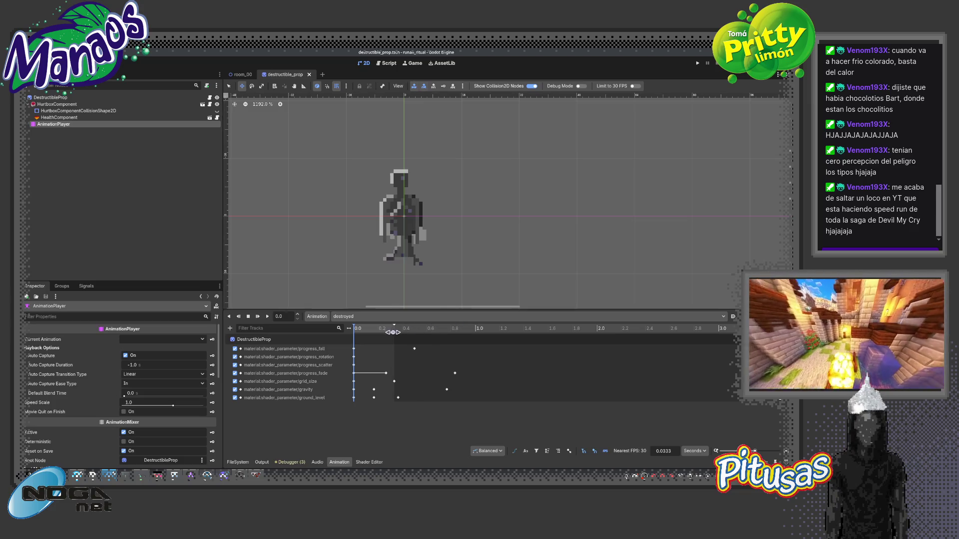
click(373, 331)
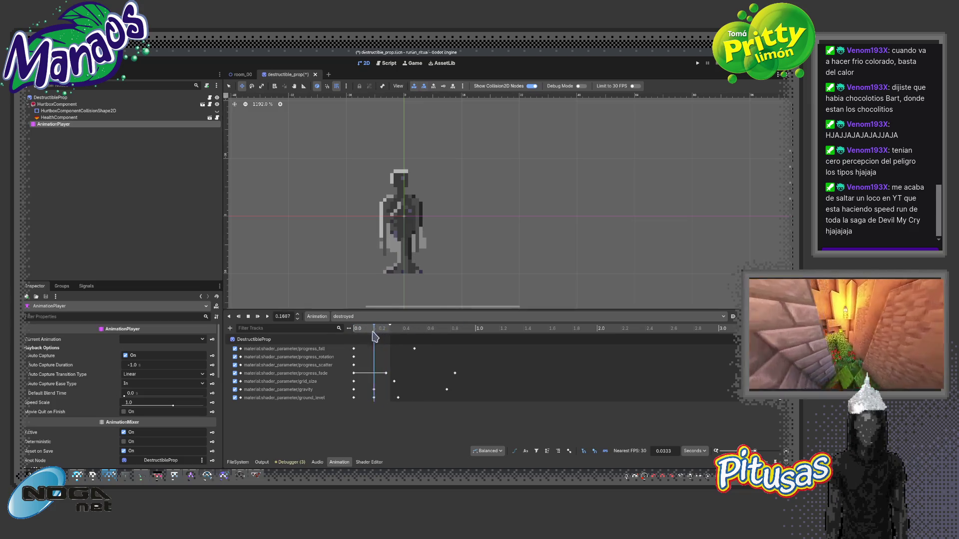
mouse_move(389, 325)
mouse_down()
mouse_move(406, 324)
mouse_move(391, 340)
mouse_move(349, 342)
mouse_move(394, 348)
mouse_move(349, 358)
mouse_up()
click(386, 334)
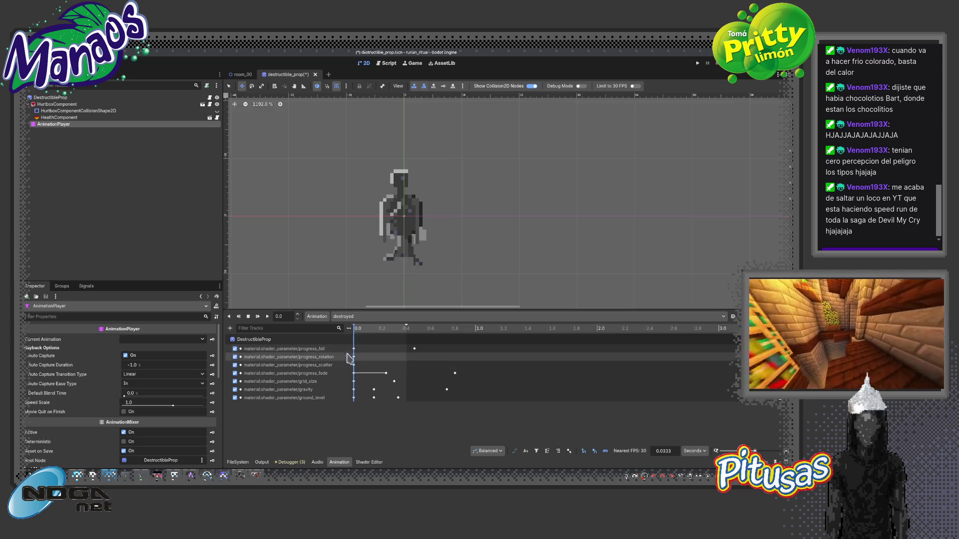
Test the grid_size, gravity and ground_level tracks by disabling and re-enabling each.
click(235, 381)
mouse_move(362, 335)
mouse_down()
mouse_move(394, 336)
mouse_move(354, 335)
mouse_up()
click(235, 381)
click(234, 389)
click(235, 389)
click(235, 398)
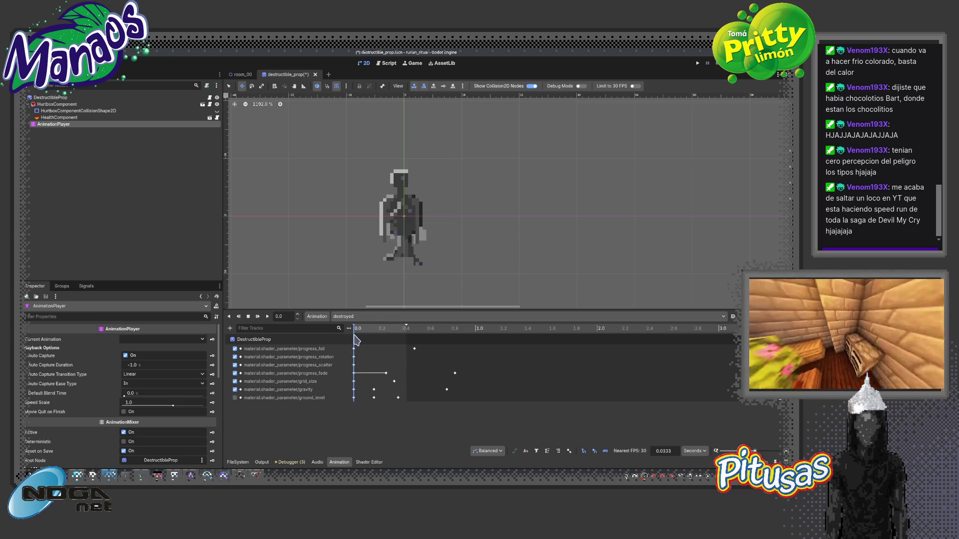
click(234, 397)
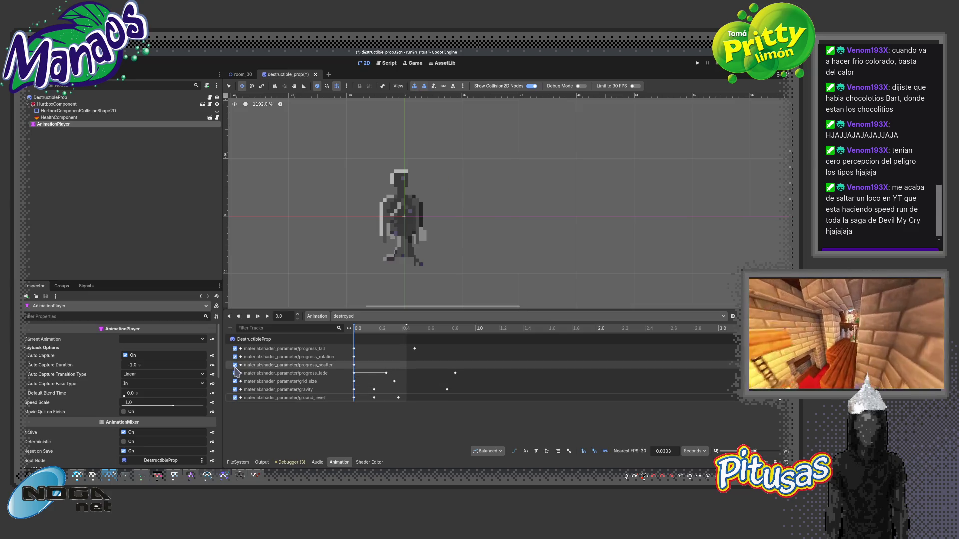
Disable progress_scatter, progress_rotation and progress_fall, then re-enable rotation and fall.
click(235, 365)
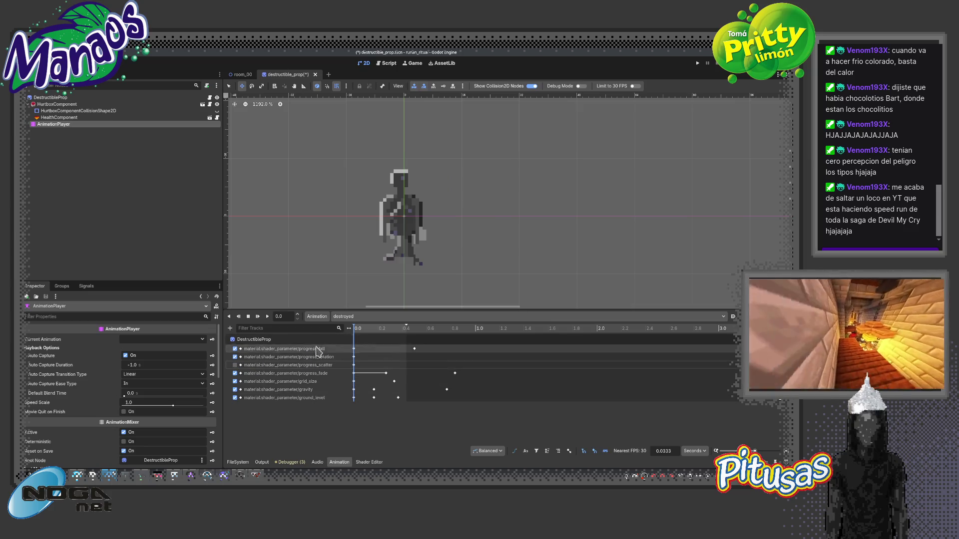
mouse_move(354, 333)
mouse_down()
mouse_move(397, 343)
mouse_move(354, 342)
mouse_move(405, 341)
mouse_move(360, 341)
mouse_up()
click(235, 357)
click(235, 348)
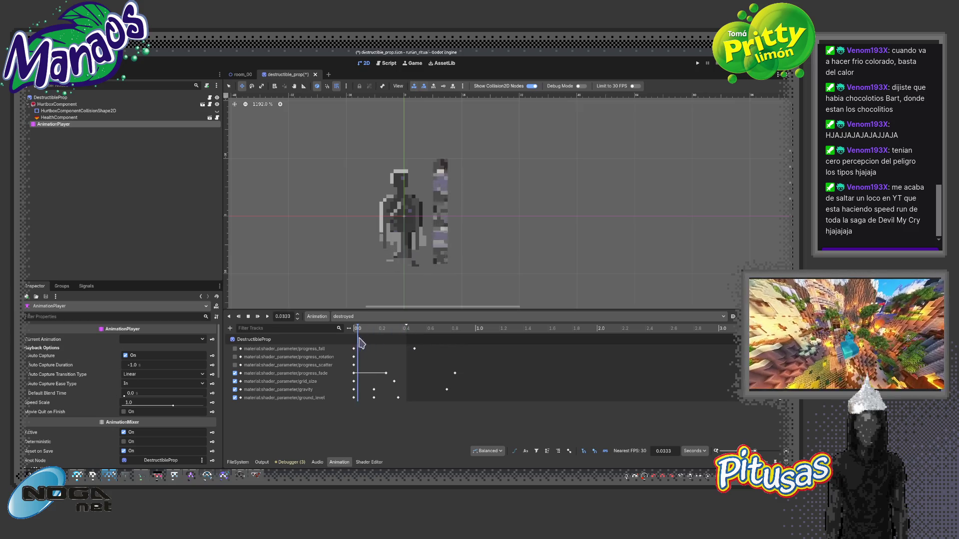
click(235, 356)
click(234, 349)
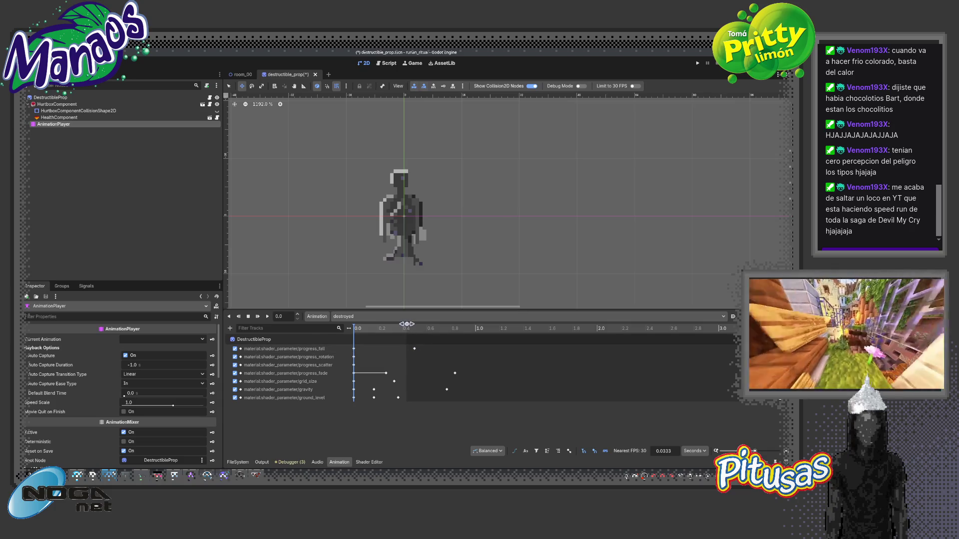
Extend the animation end to 0.8 s, undo recent edits, and preview at about 0.23 s.
mouse_move(407, 324)
mouse_down()
mouse_move(463, 324)
mouse_move(455, 325)
mouse_up()
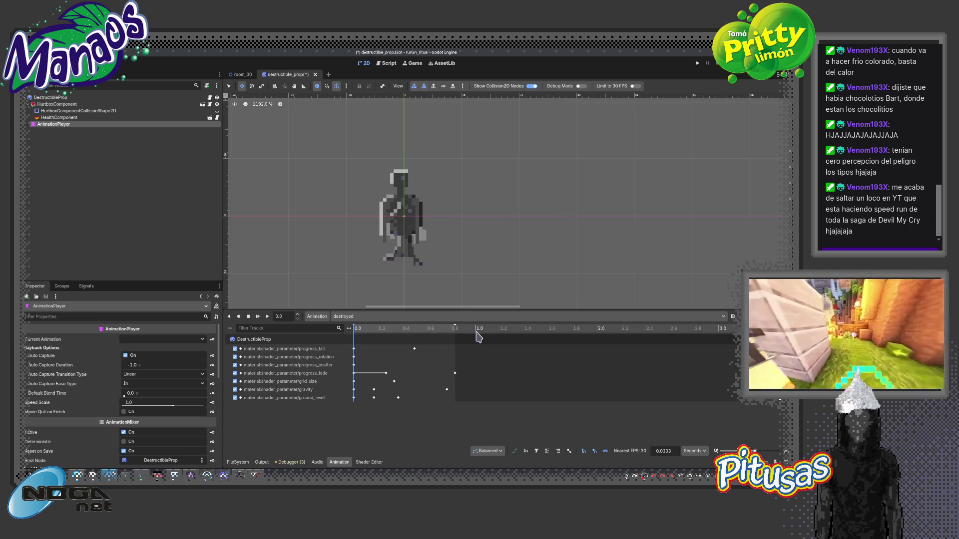
key(ctrl+z)
key(ctrl+z)
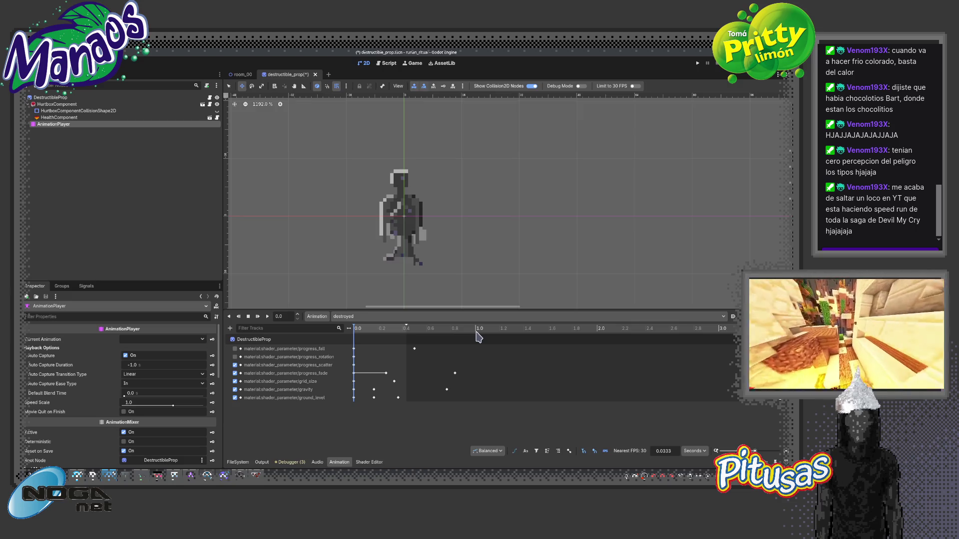
key(ctrl+z)
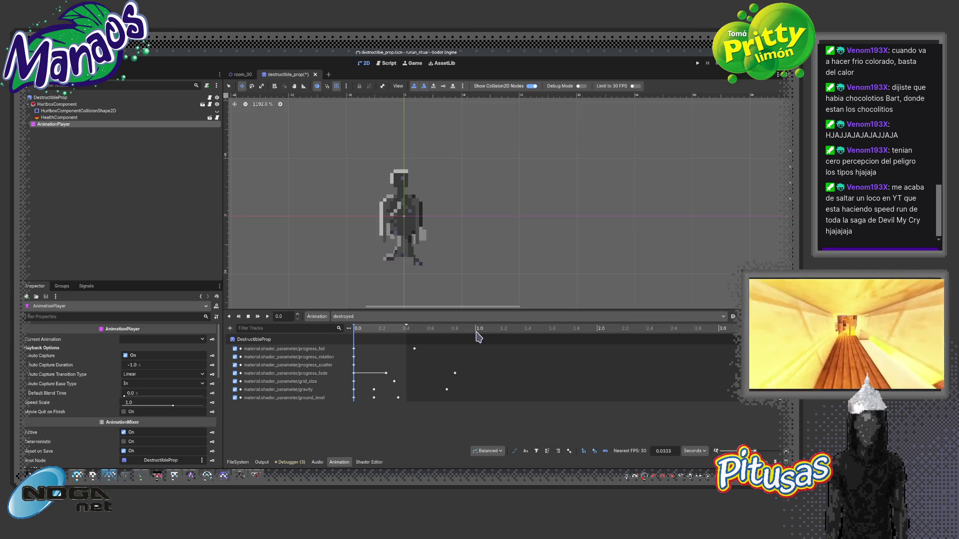
key(ctrl+z)
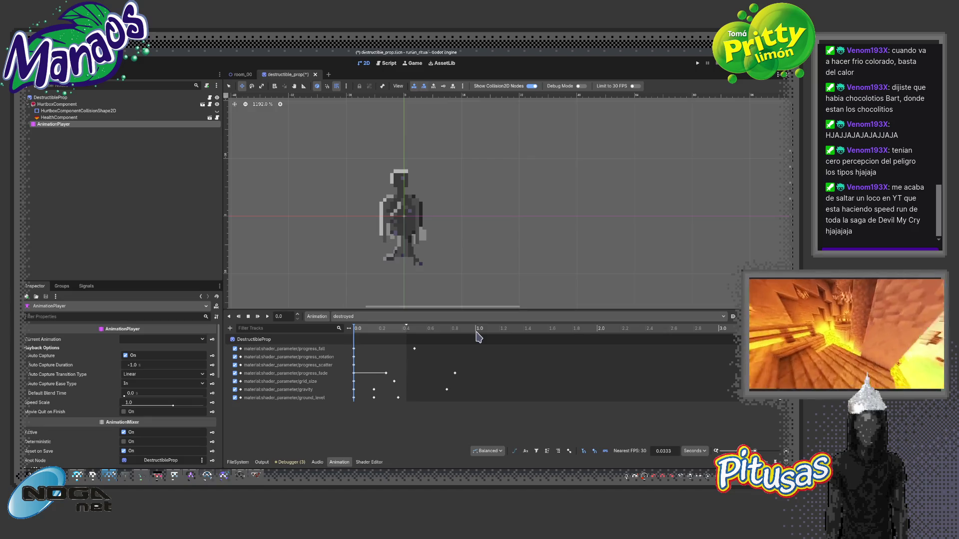
key(ctrl+z)
key(ctrl+z)
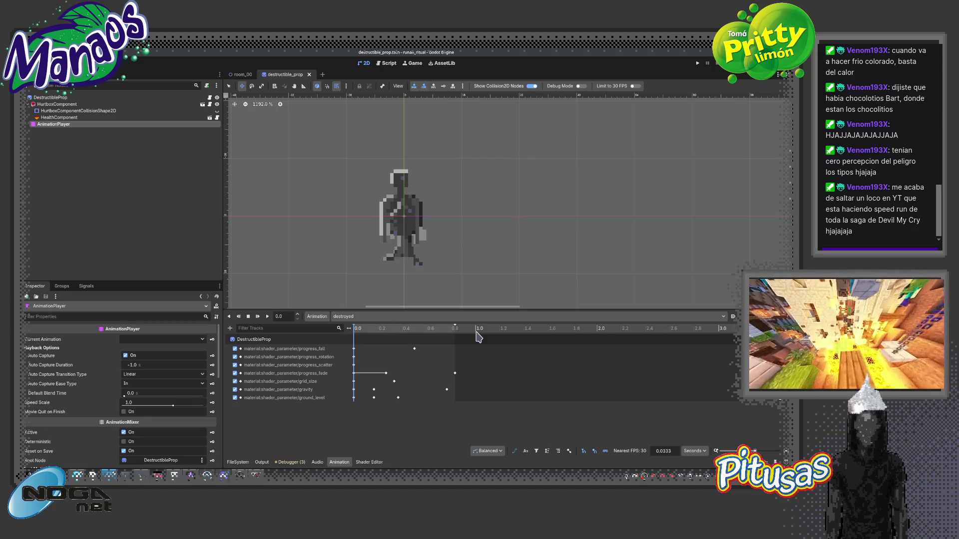
drag(368, 332, 386, 337)
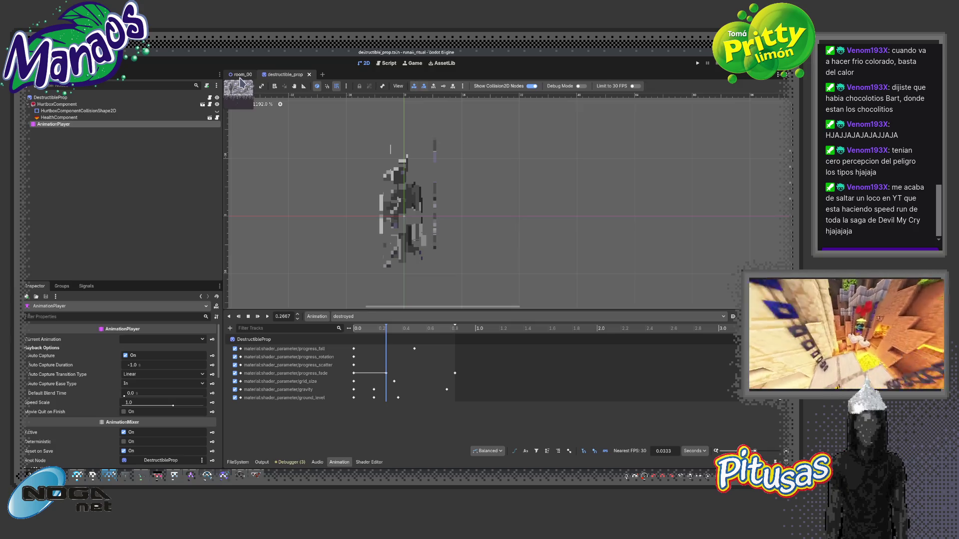
Re-pick the DestructibleProp region as the 16×32 frame at 176, 352 and preview it.
click(99, 98)
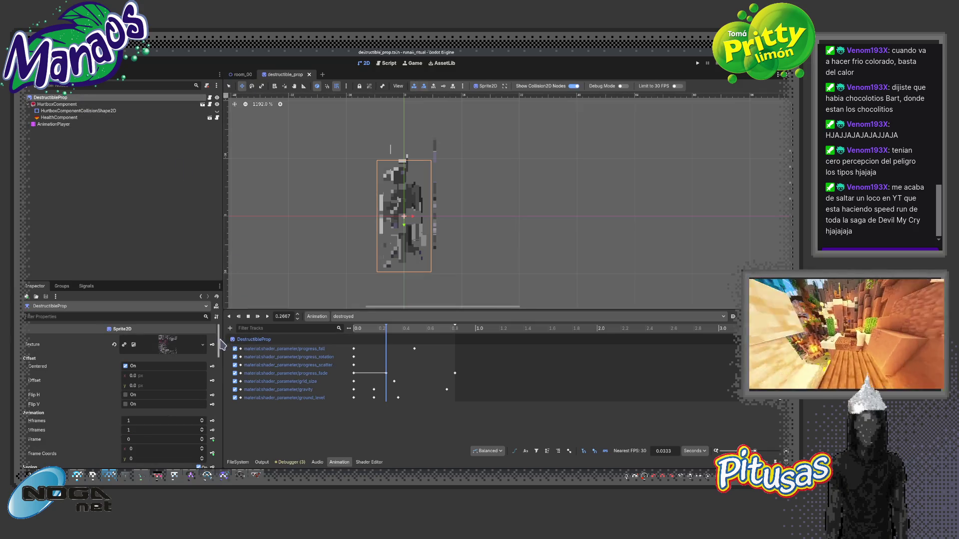
scroll(214, 418, down, 12)
scroll(214, 419, up, 5)
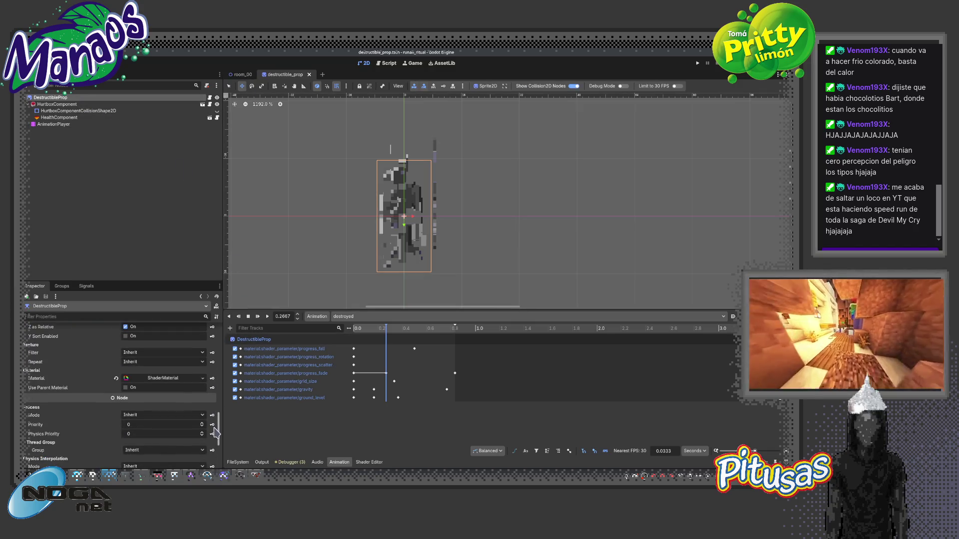
drag(222, 402, 227, 366)
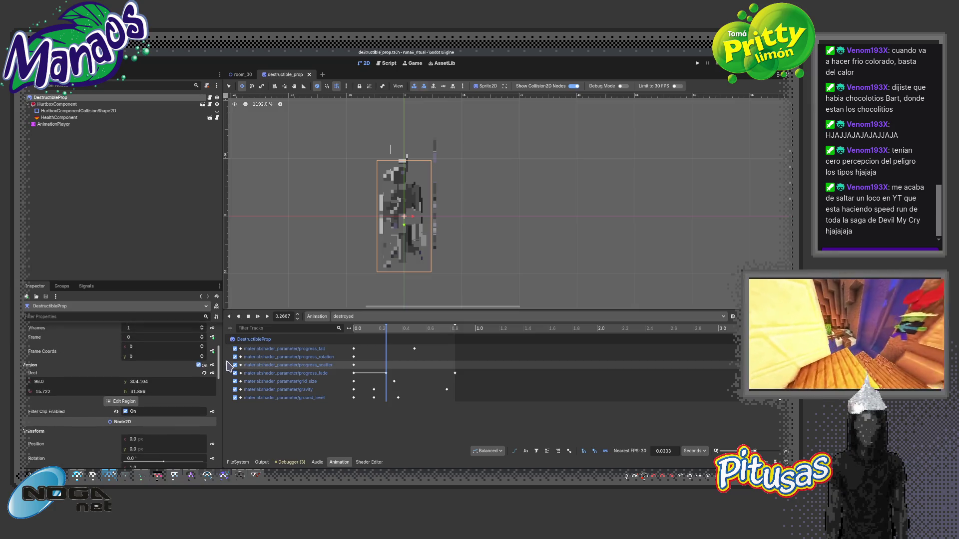
click(122, 401)
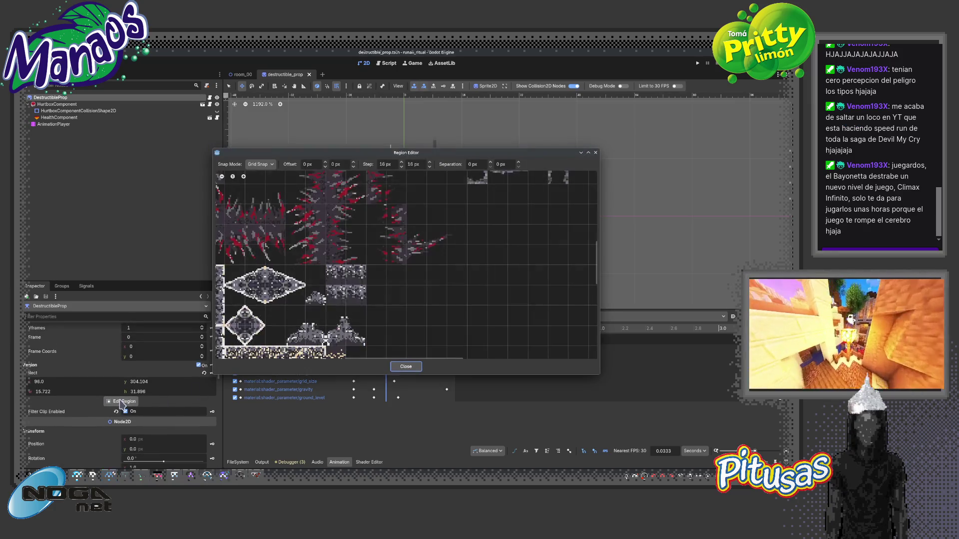
scroll(308, 336, down, 3)
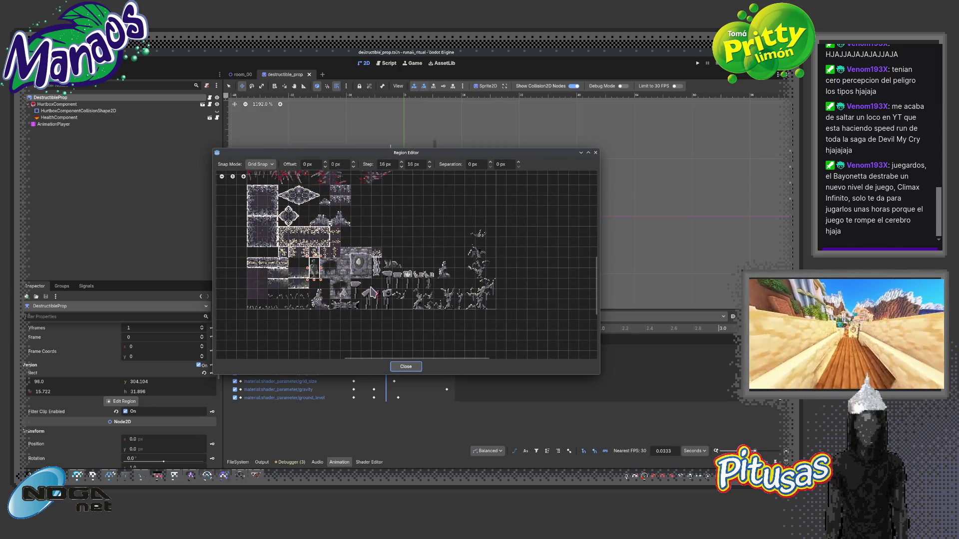
scroll(383, 273, up, 2)
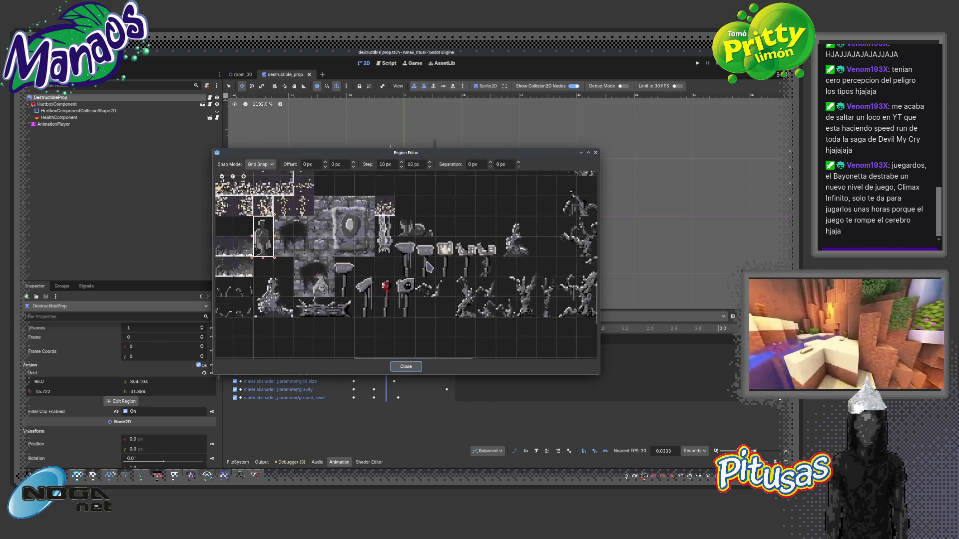
scroll(302, 288, up, 5)
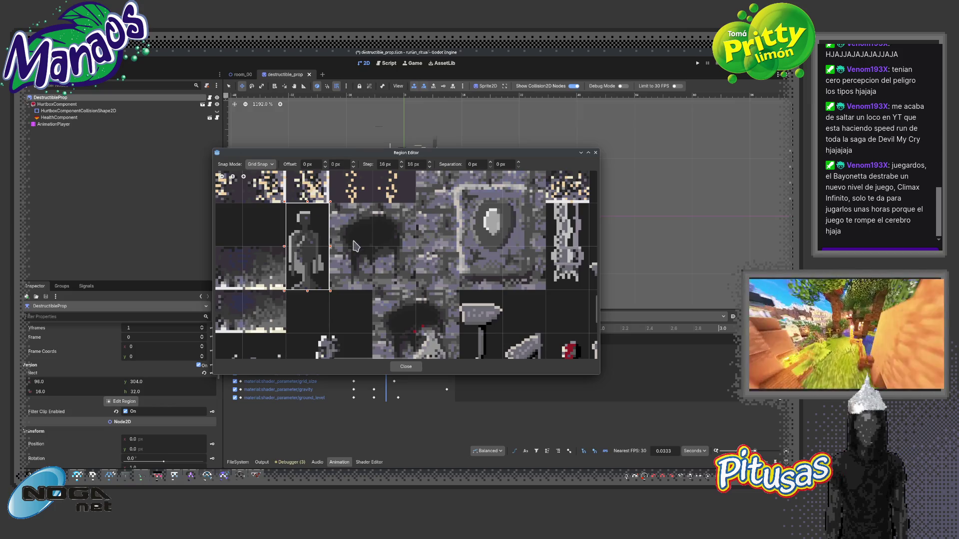
scroll(379, 290, down, 3)
drag(446, 289, 449, 250)
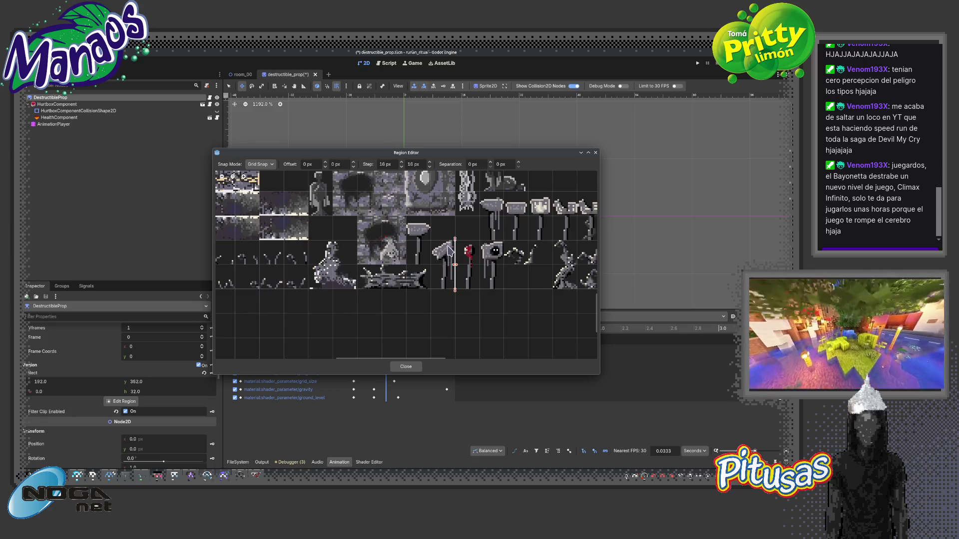
click(400, 368)
mouse_move(359, 330)
mouse_down()
mouse_move(426, 338)
mouse_move(359, 340)
mouse_move(407, 344)
mouse_move(367, 350)
mouse_move(404, 350)
mouse_move(371, 351)
mouse_move(390, 352)
mouse_up()
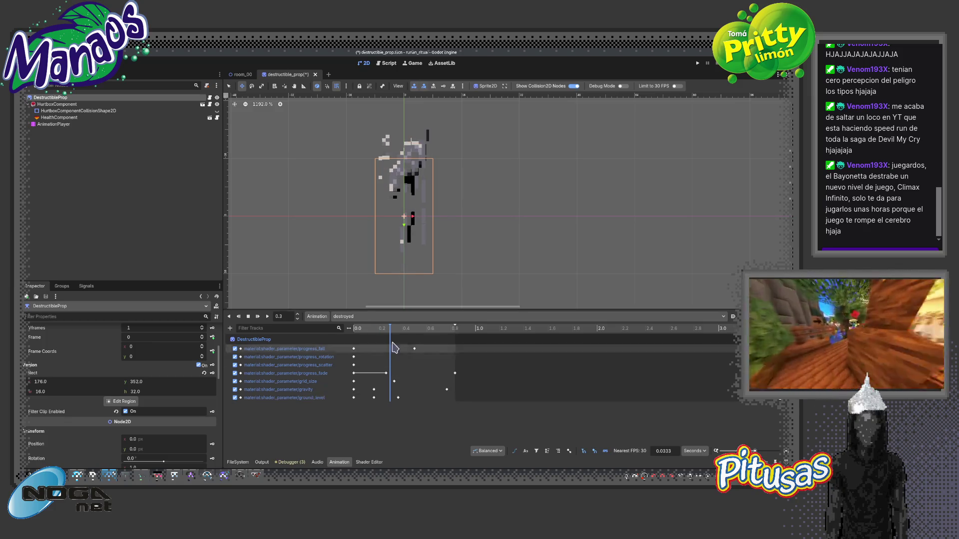
Insert a ground_level key at 0.3667 s, raise its value, and preview the ending.
click(398, 339)
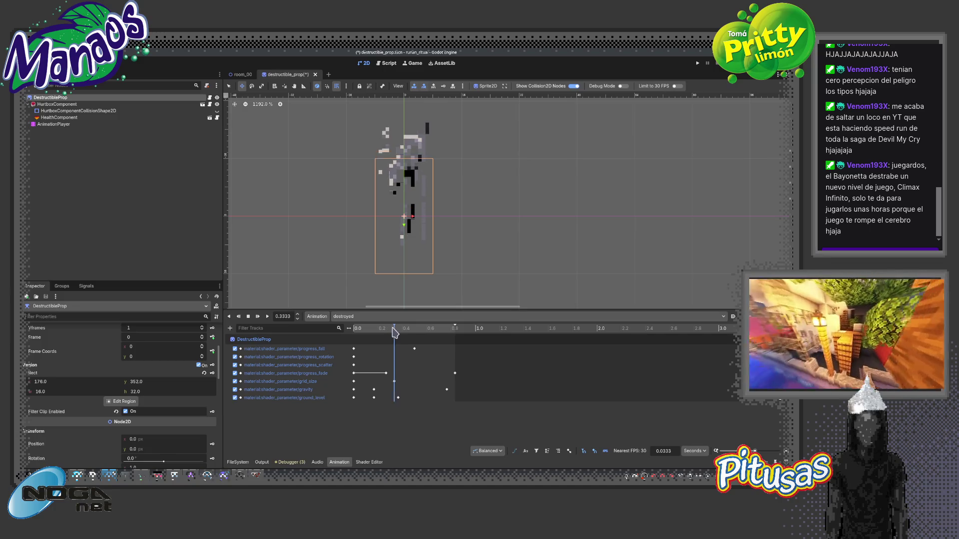
right_click(398, 402)
click(410, 404)
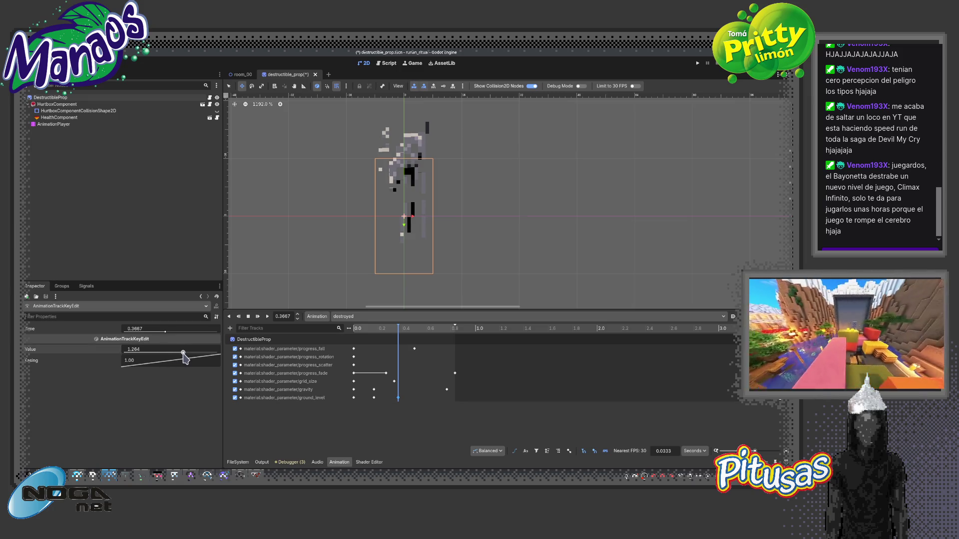
drag(142, 353, 188, 353)
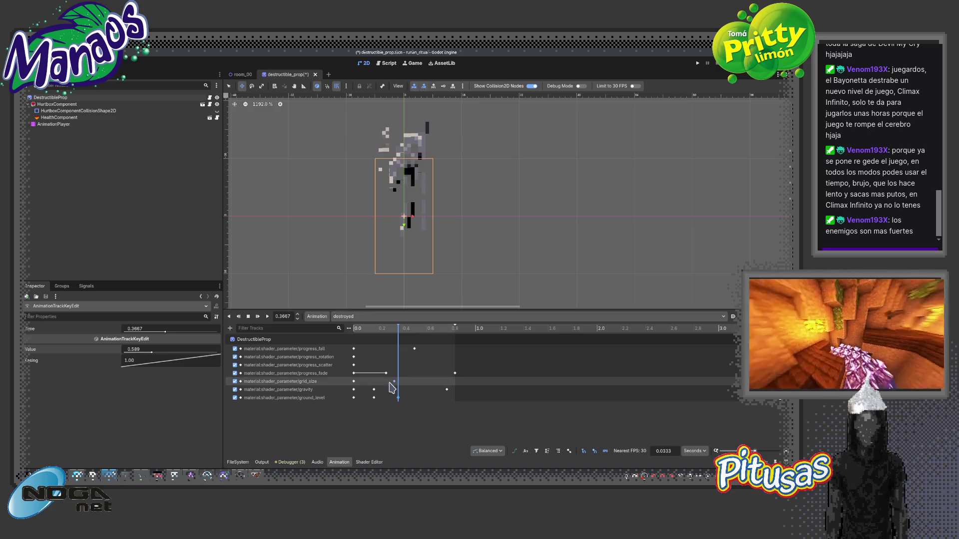
drag(398, 333, 453, 335)
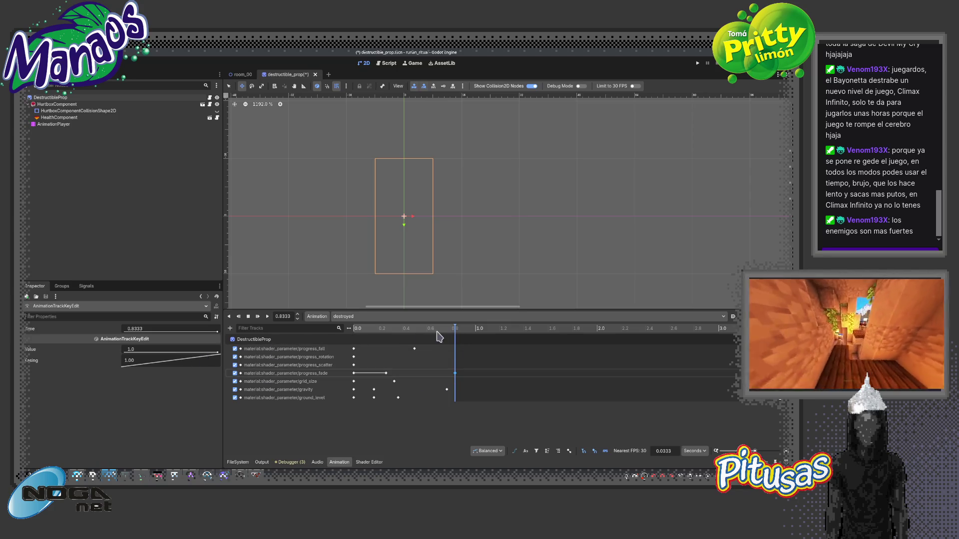
drag(453, 330, 399, 345)
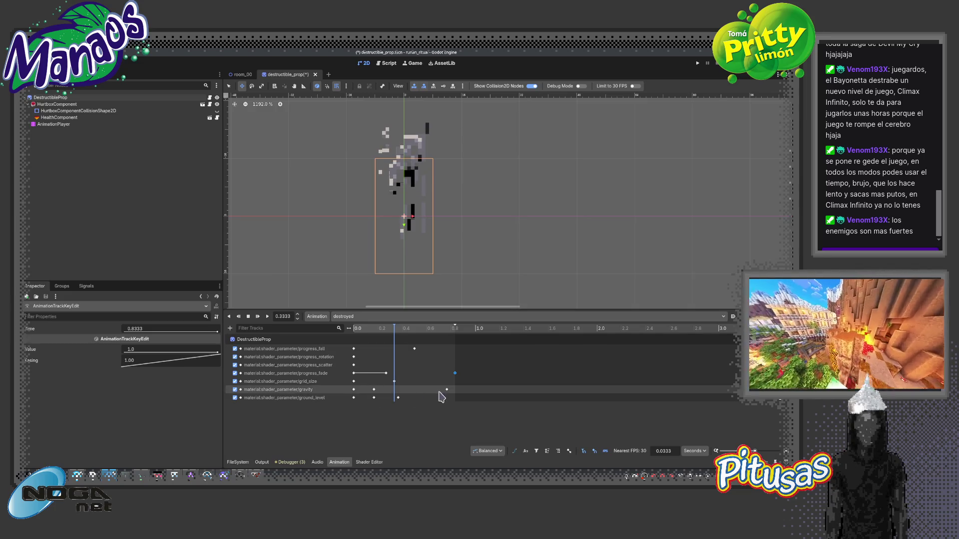
Move the gravity key to 0.3333 s, then to 0.7 s, and preview the shatter.
drag(395, 397, 394, 390)
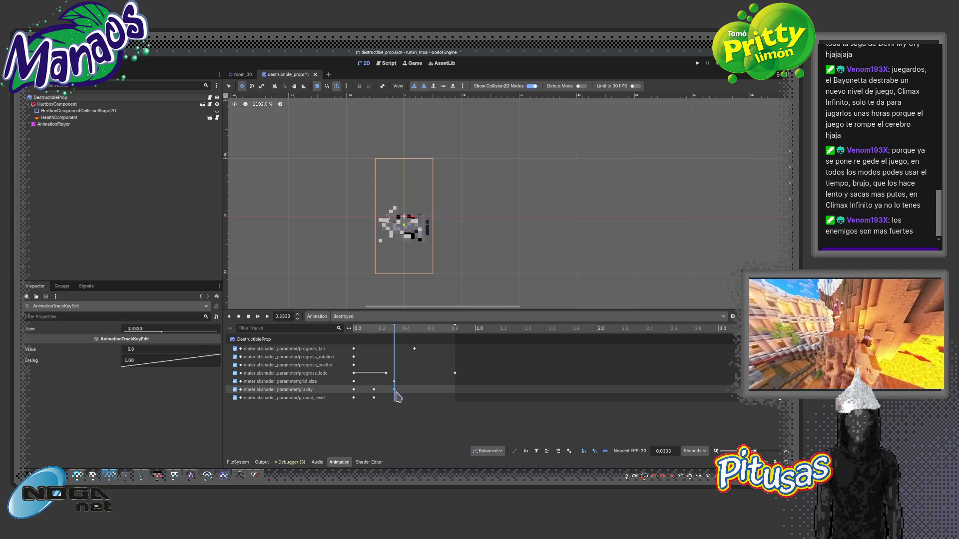
mouse_move(395, 329)
mouse_down()
mouse_move(359, 334)
mouse_move(399, 350)
mouse_move(387, 349)
mouse_move(433, 354)
mouse_move(396, 358)
mouse_up()
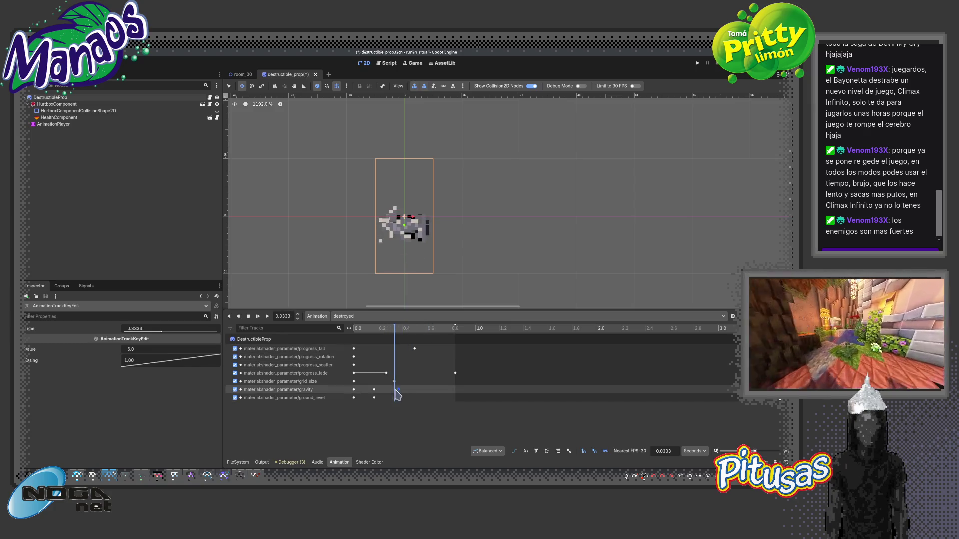
drag(427, 389, 438, 389)
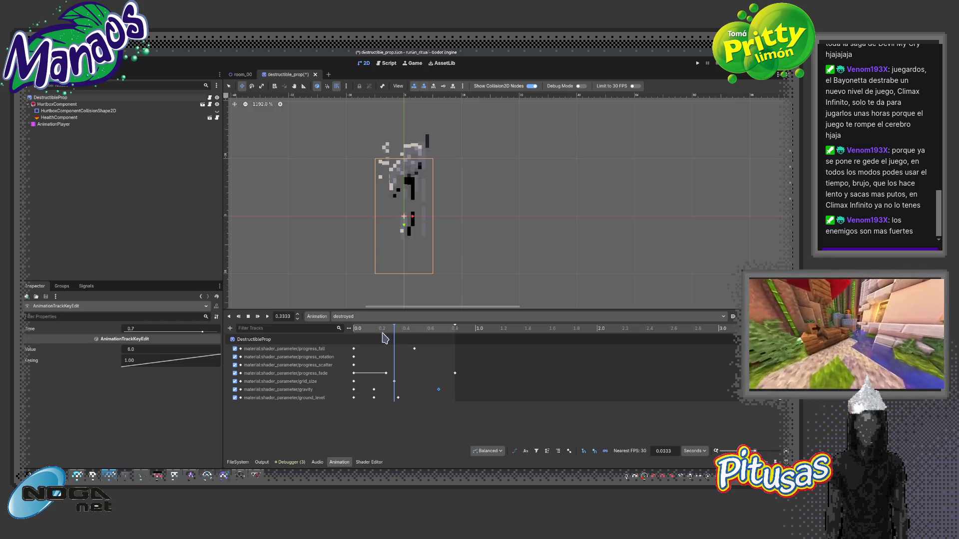
click(359, 337)
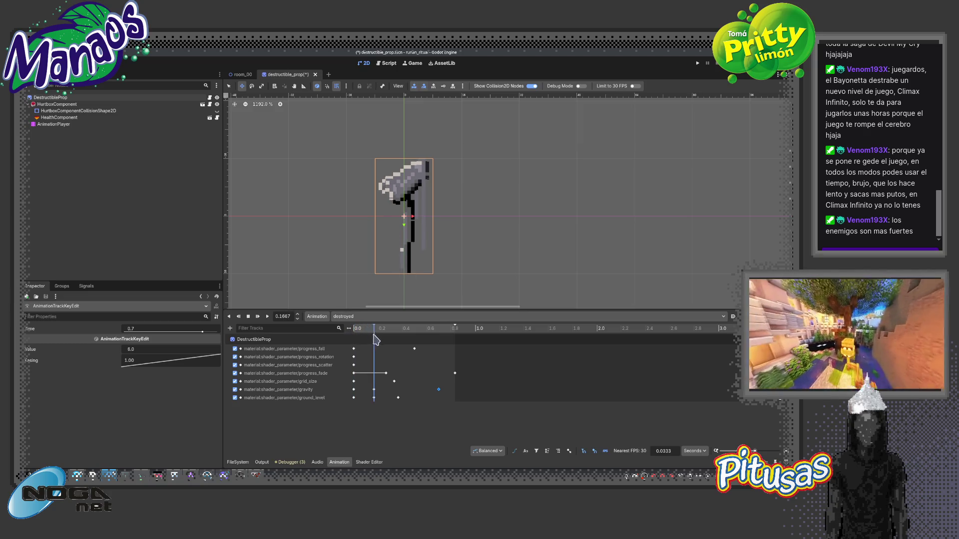
drag(375, 340, 414, 352)
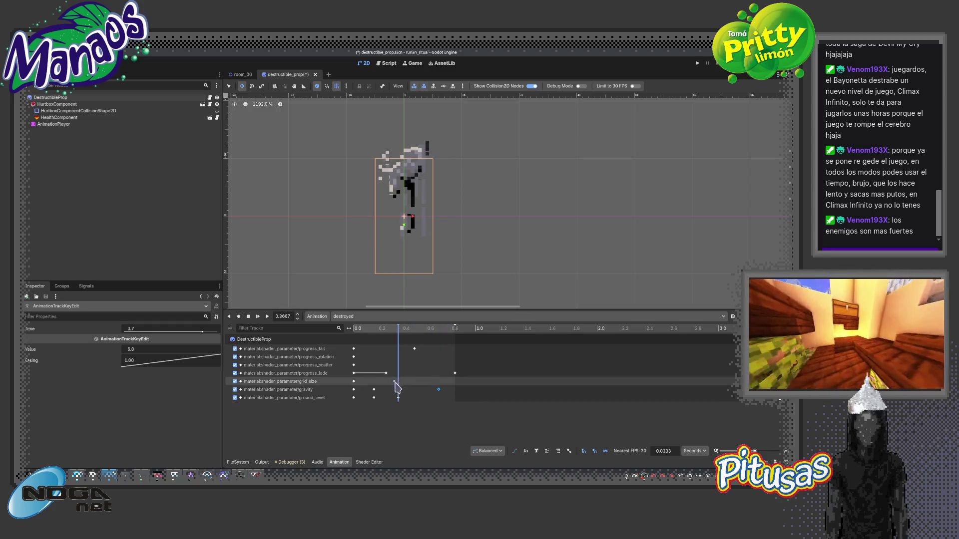
click(374, 390)
mouse_move(399, 331)
mouse_down()
mouse_move(362, 334)
mouse_move(438, 352)
mouse_up()
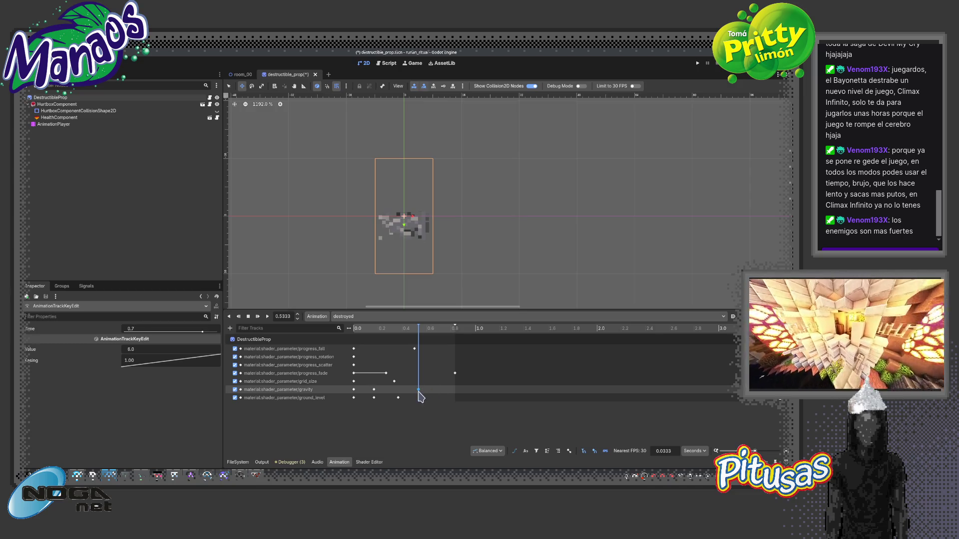
Lower the later gravity key to about 1, set ground_level to 0.907, play, and save.
click(418, 390)
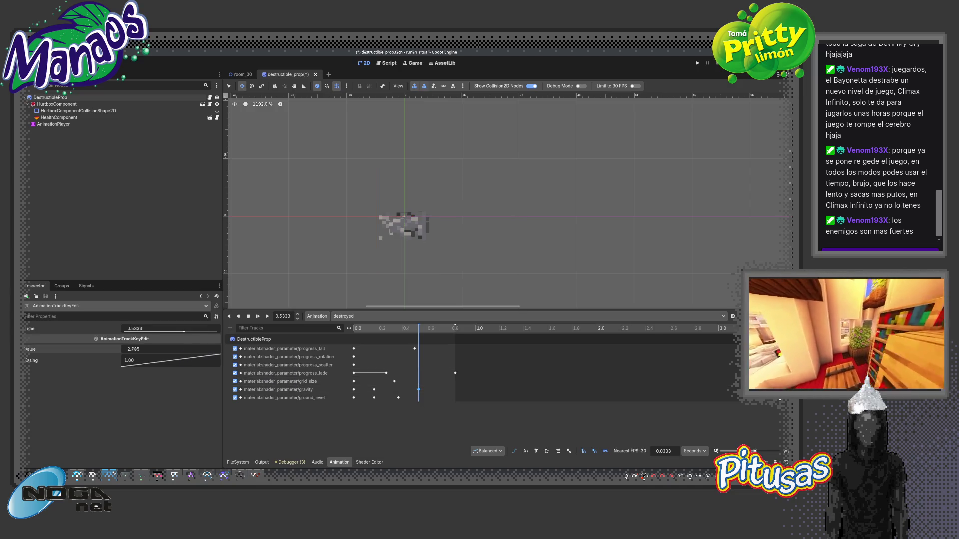
drag(169, 350, 150, 349)
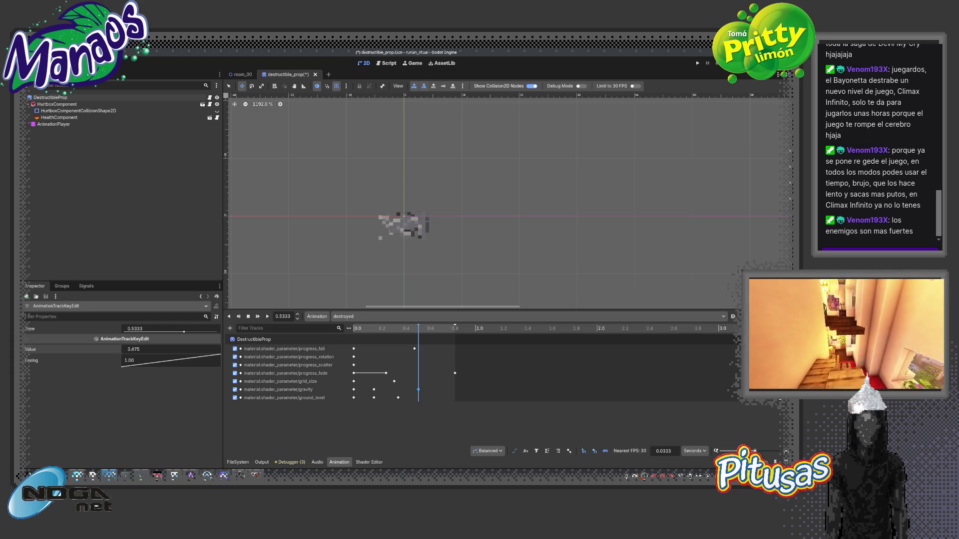
click(398, 398)
drag(151, 352, 168, 355)
mouse_move(404, 334)
mouse_down()
mouse_move(356, 335)
mouse_move(405, 336)
mouse_move(375, 339)
mouse_up()
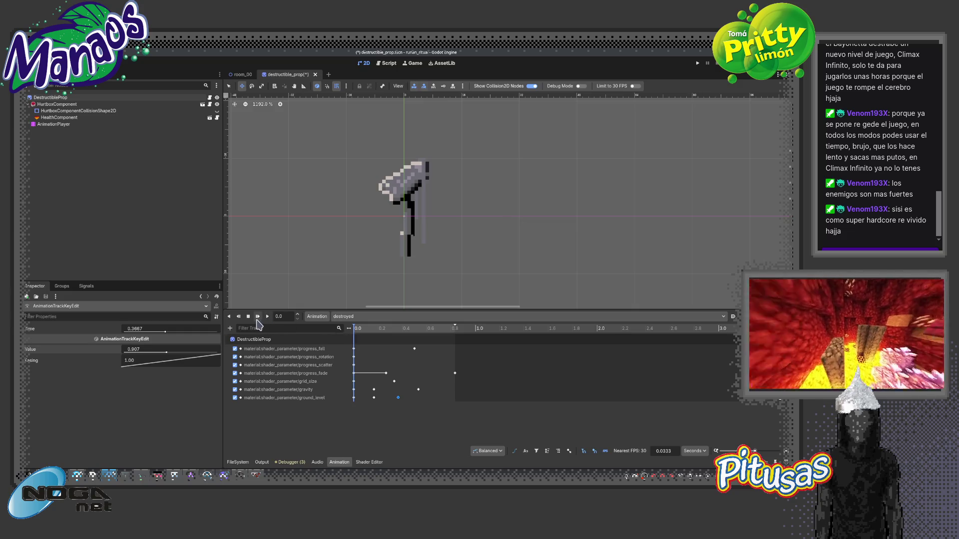
click(257, 316)
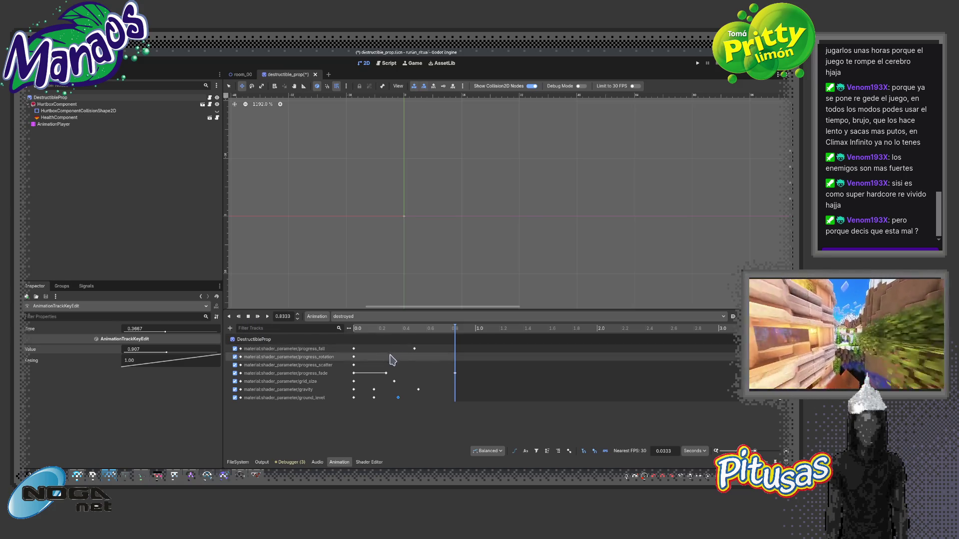
key(ctrl+s)
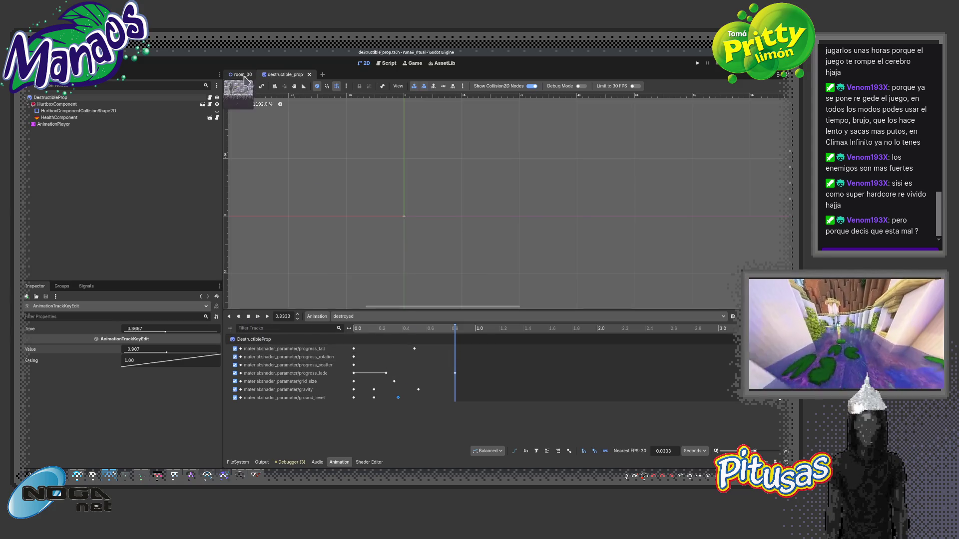
Set the DestructibleProp region back to the statue tile at 96, 304, then open room_00.
click(53, 124)
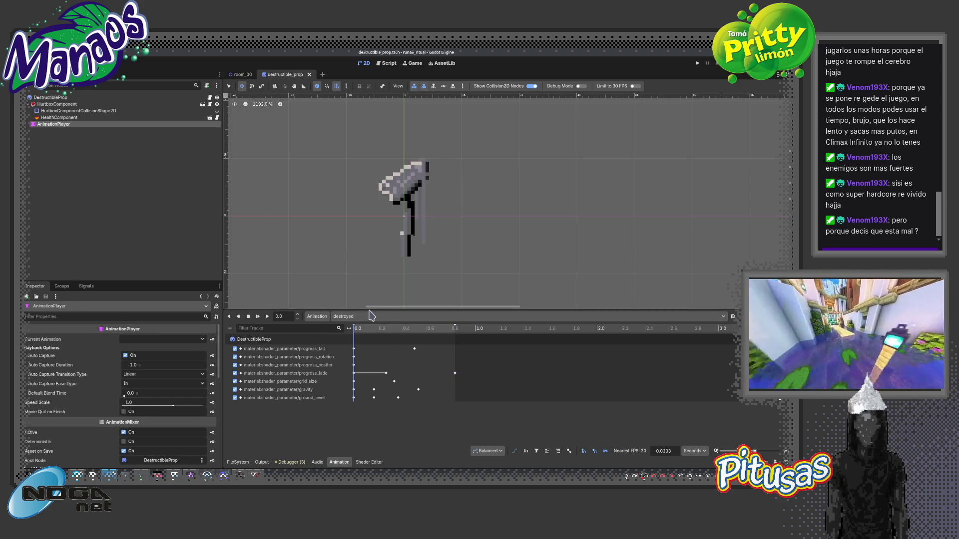
click(60, 97)
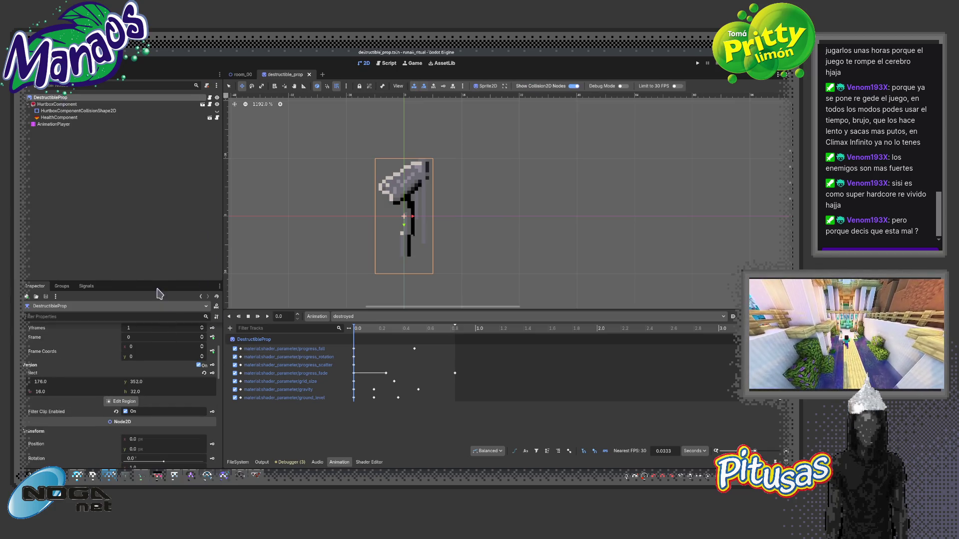
drag(157, 280, 167, 190)
click(121, 311)
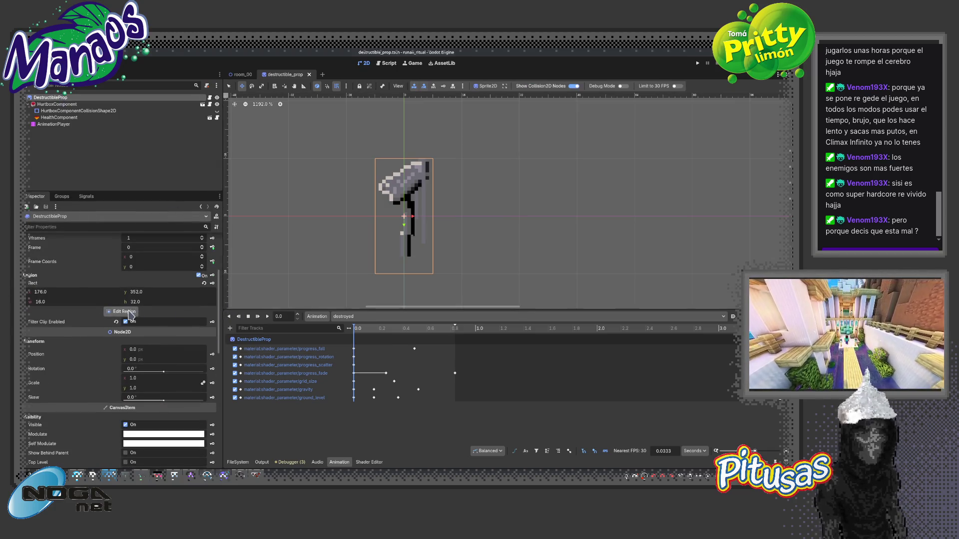
scroll(447, 246, down, 5)
scroll(390, 270, up, 4)
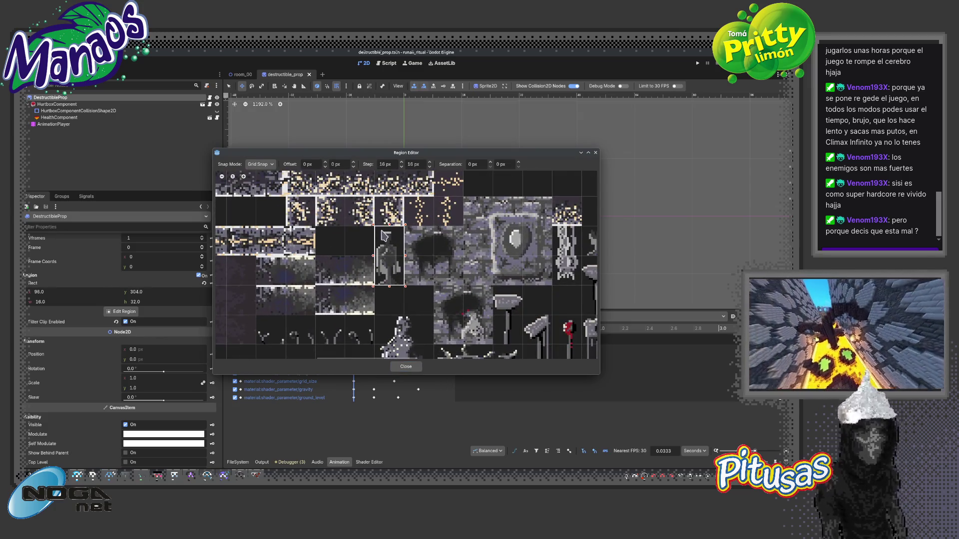
click(407, 368)
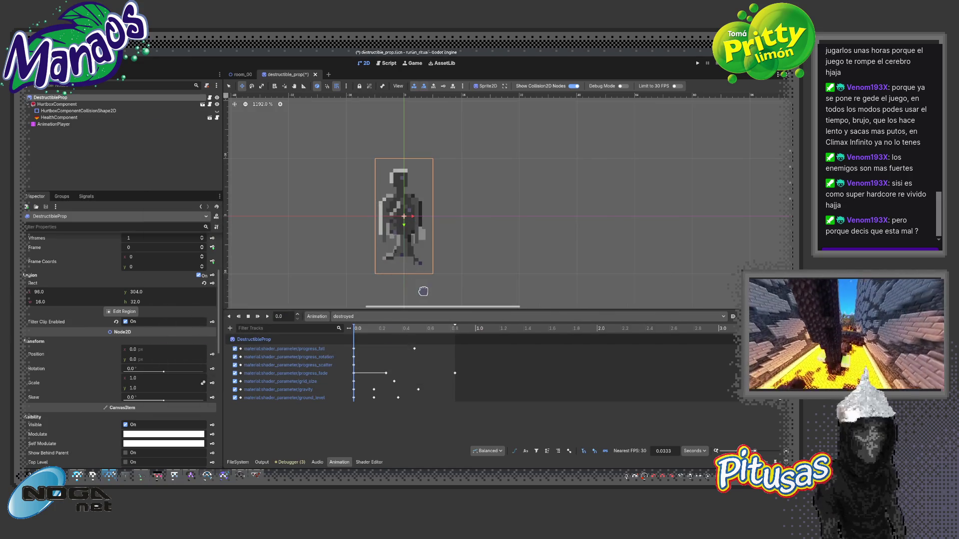
click(240, 74)
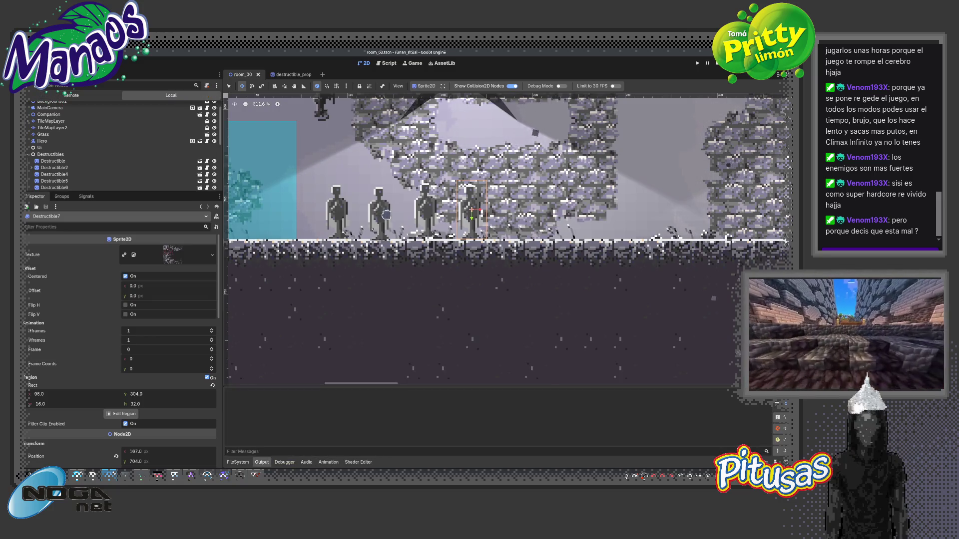
Run the project, walk the player right past the statues, and stop the game.
key(F5)
click(588, 132)
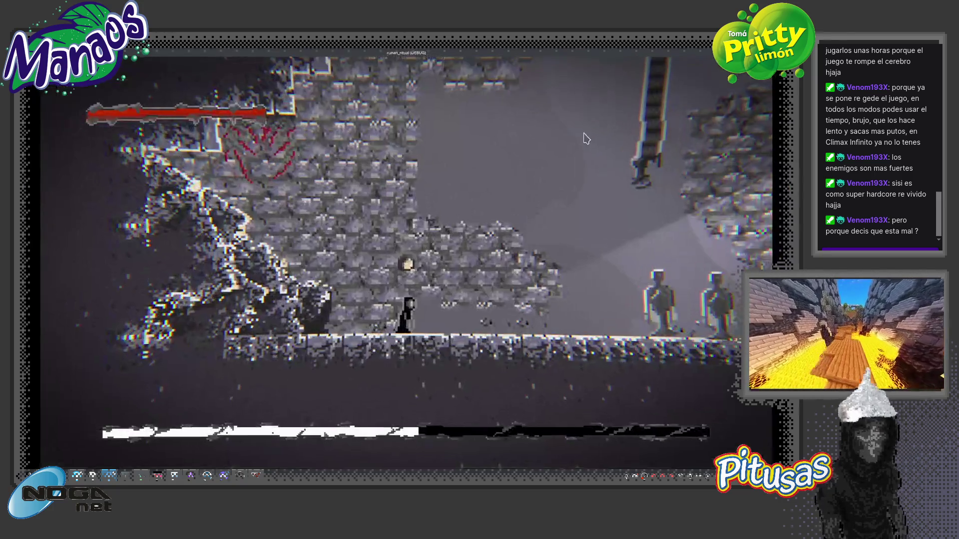
key(d)
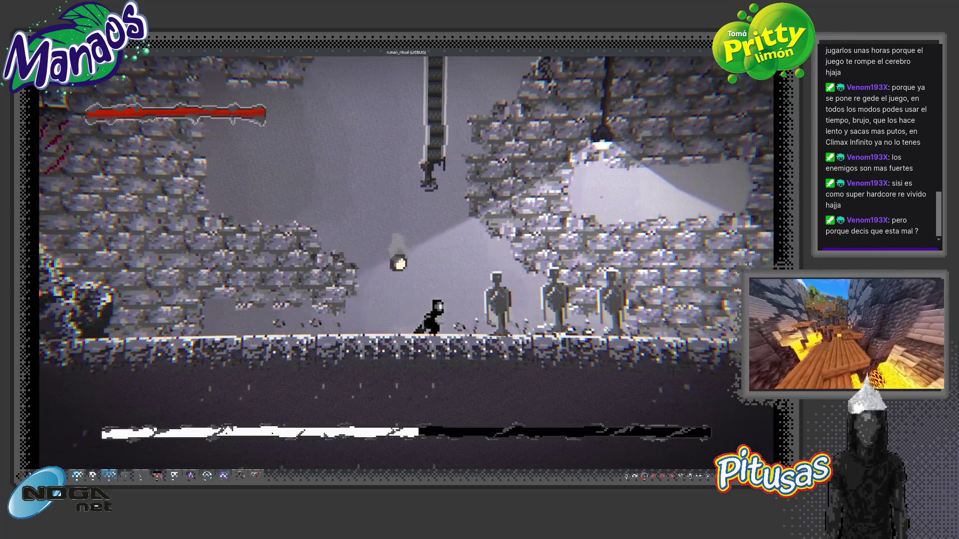
key(d)
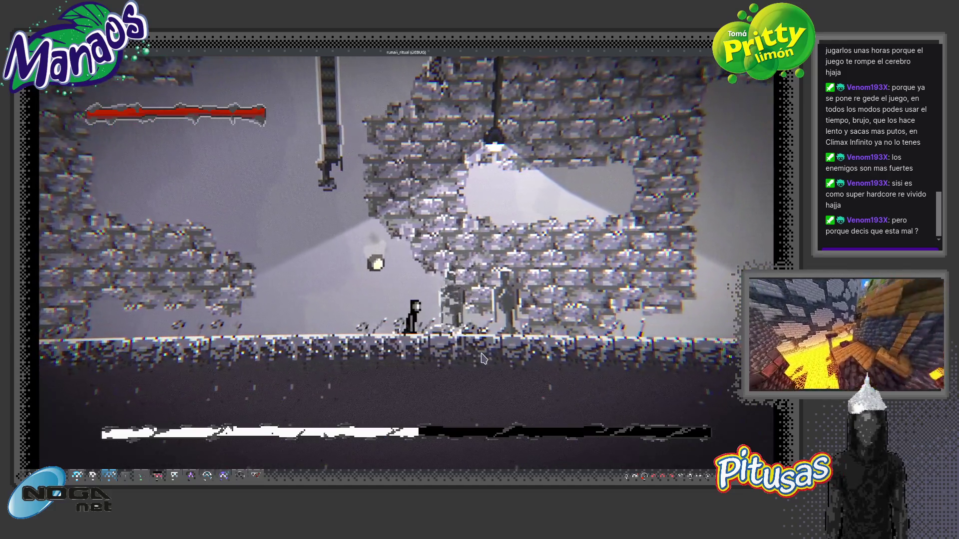
key(d)
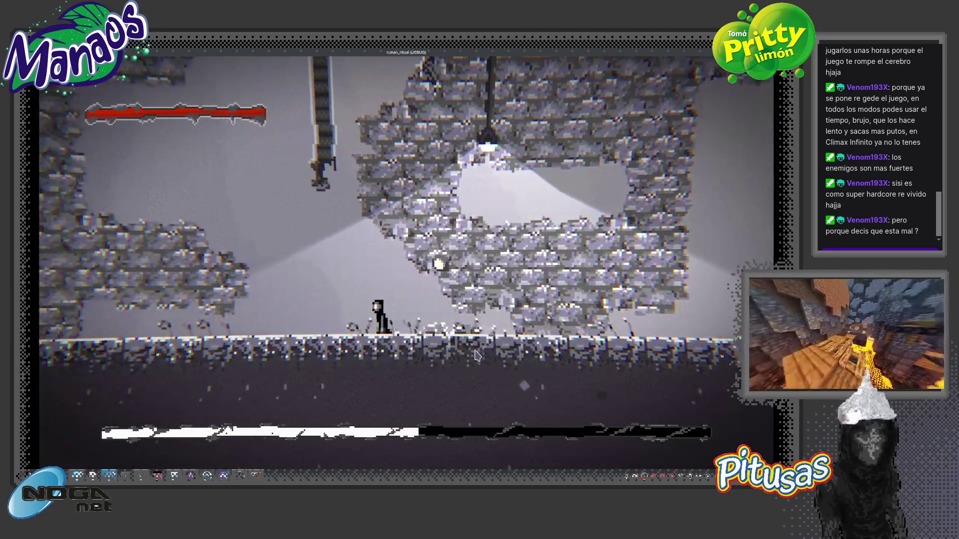
key(F8)
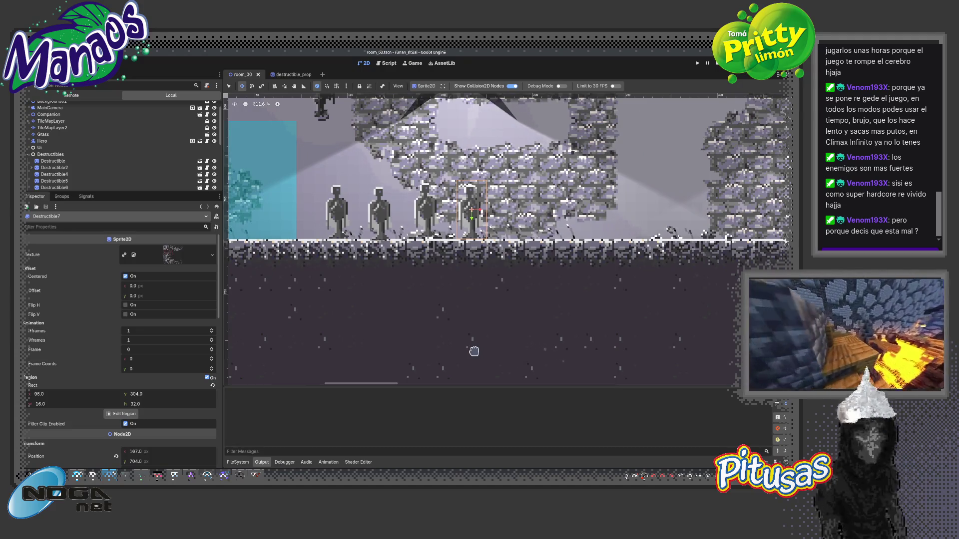
Relaunch, smash the three statues, stop the game, and return to destructible_prop.
key(F5)
click(588, 132)
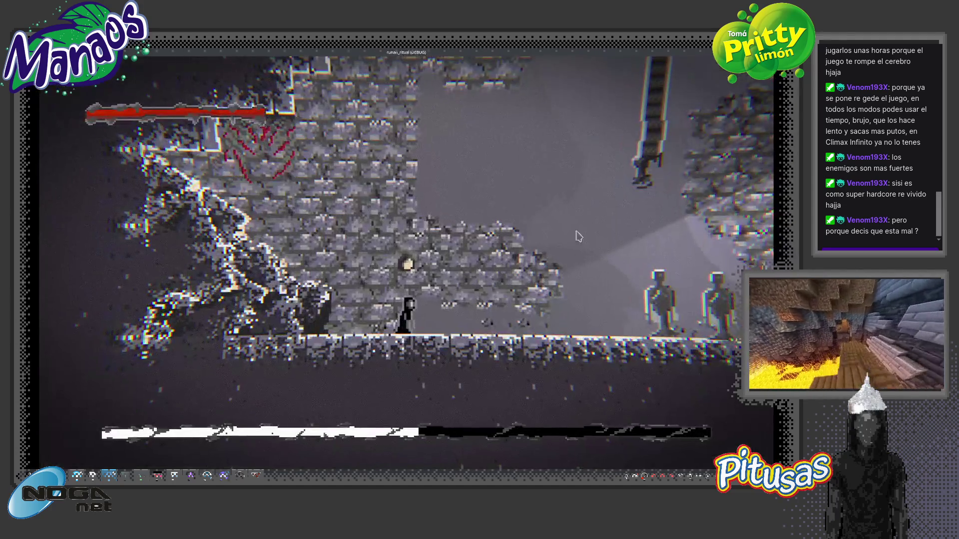
key(d)
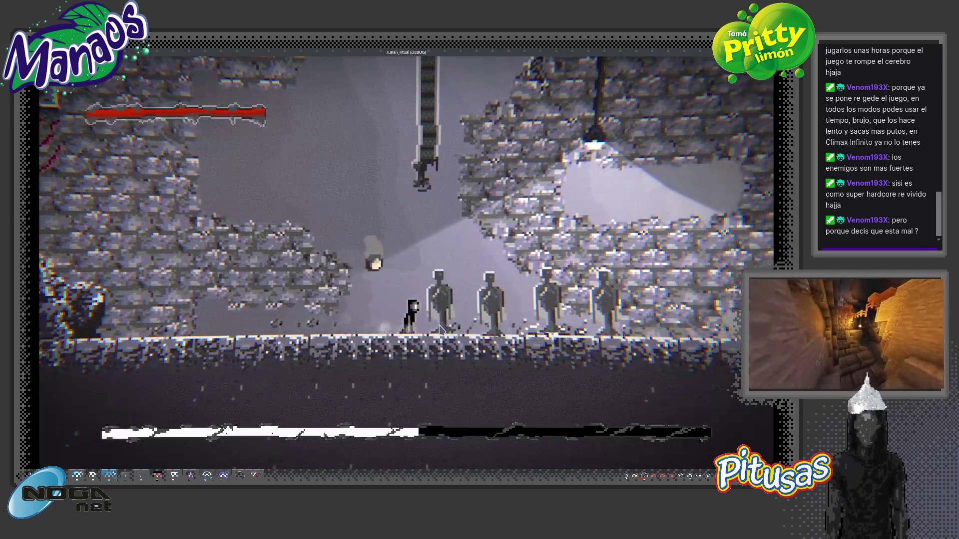
click(467, 330)
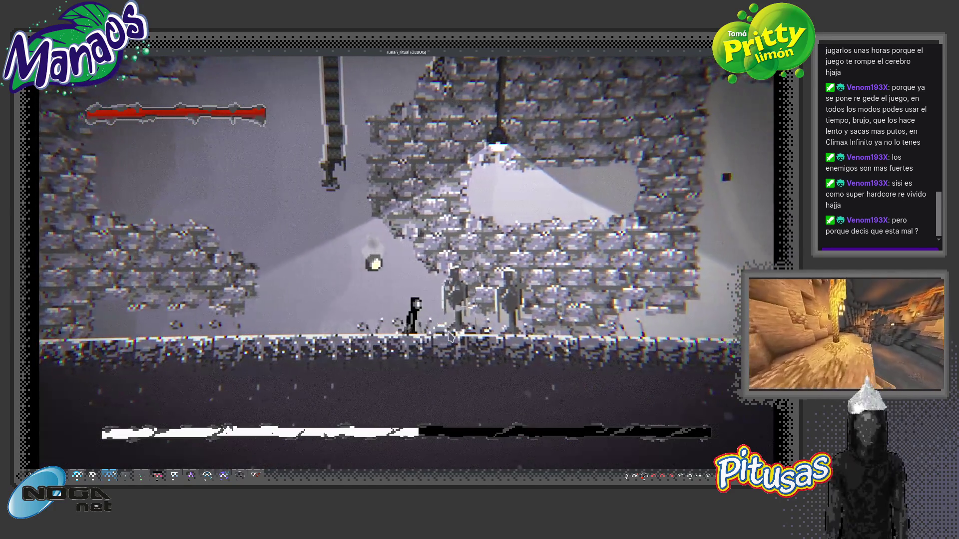
click(449, 336)
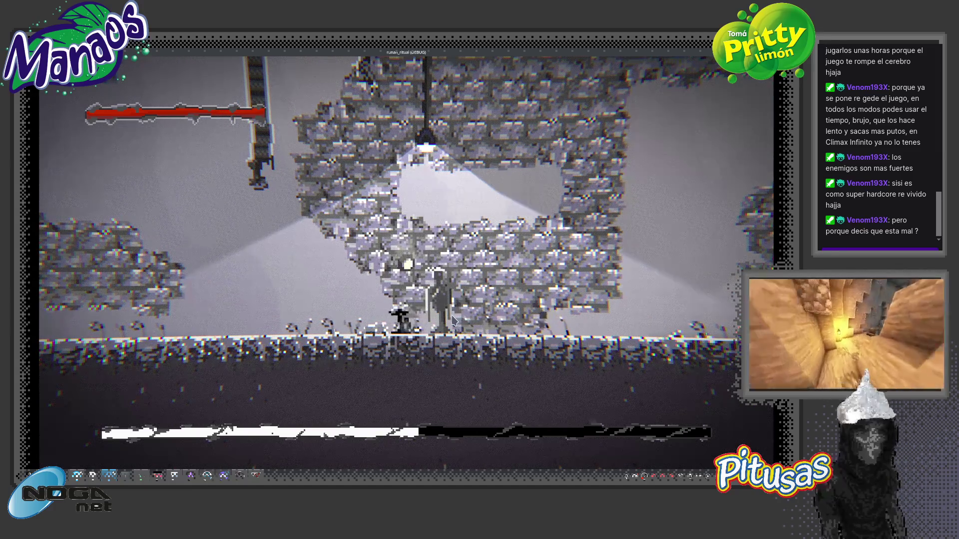
click(455, 306)
key(F8)
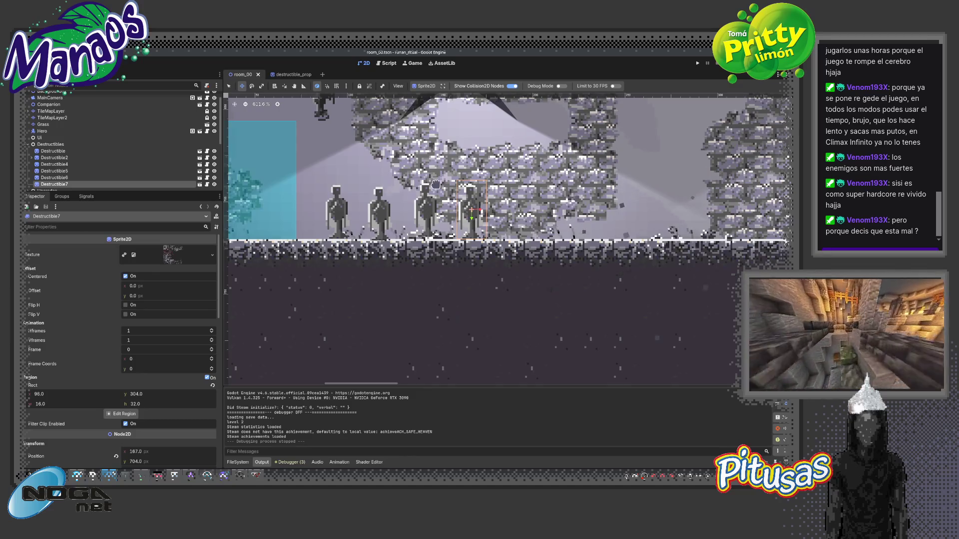
click(278, 75)
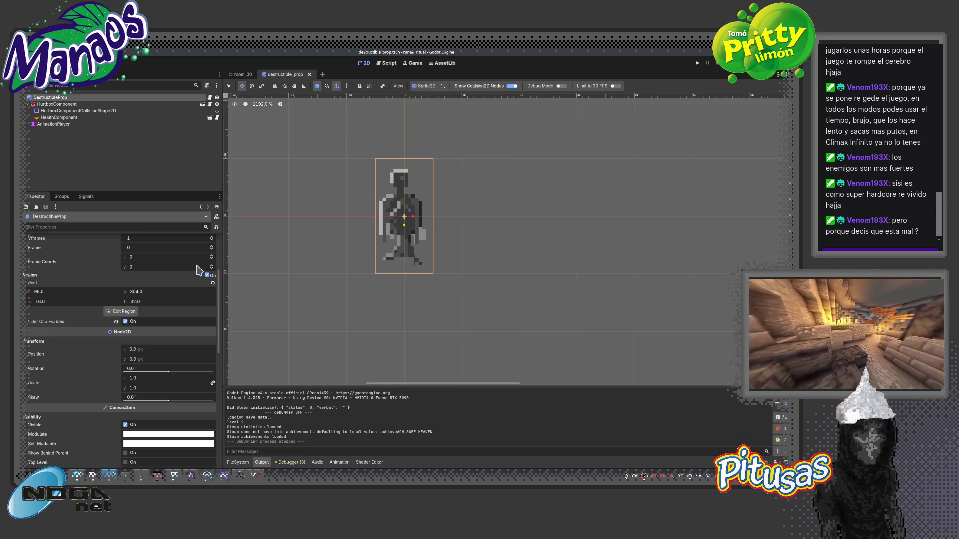
Open the destroyed animation and scrub the preview back to its start.
click(80, 124)
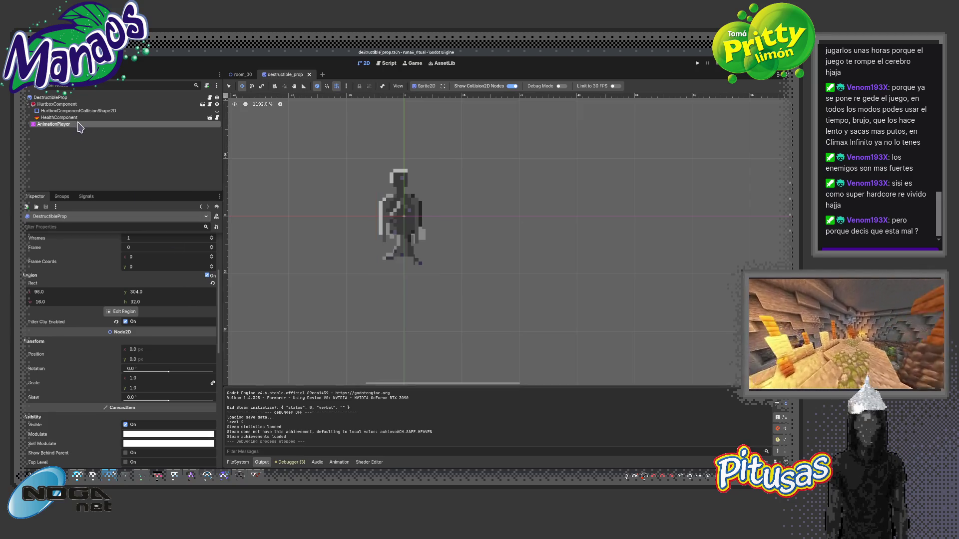
mouse_move(367, 331)
mouse_down()
mouse_move(381, 330)
mouse_move(366, 331)
mouse_up()
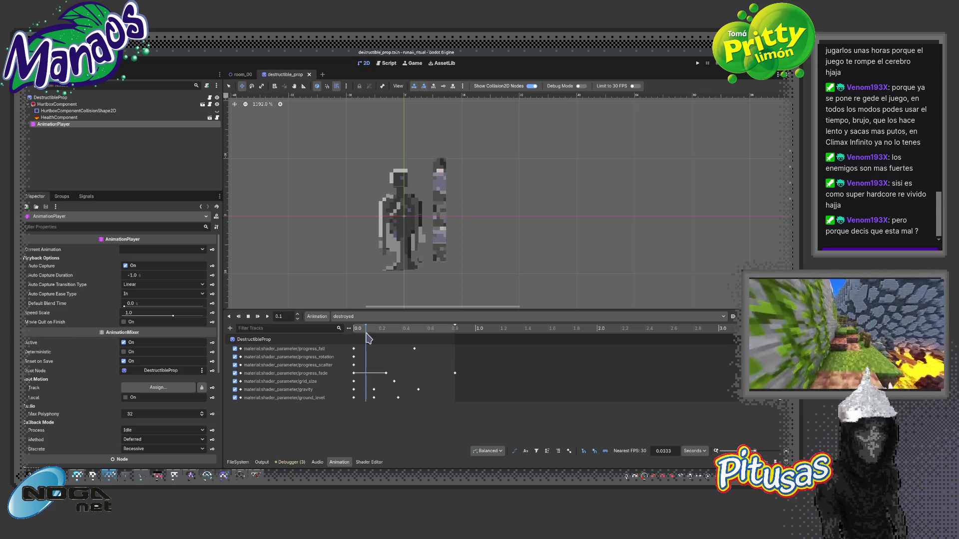
drag(366, 329, 354, 329)
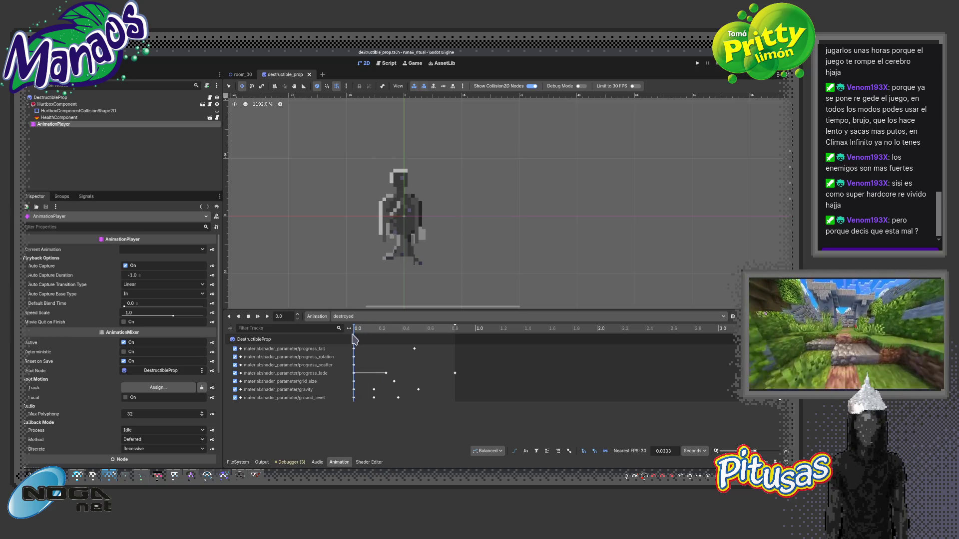
Try the starting progress_scatter key at about 0.857, then set it back to 0.0.
click(354, 365)
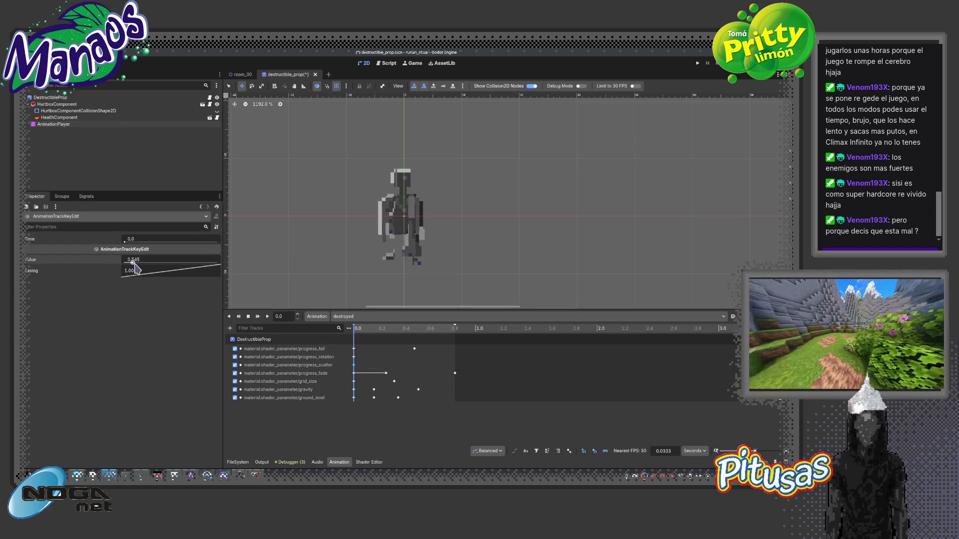
drag(136, 270, 142, 270)
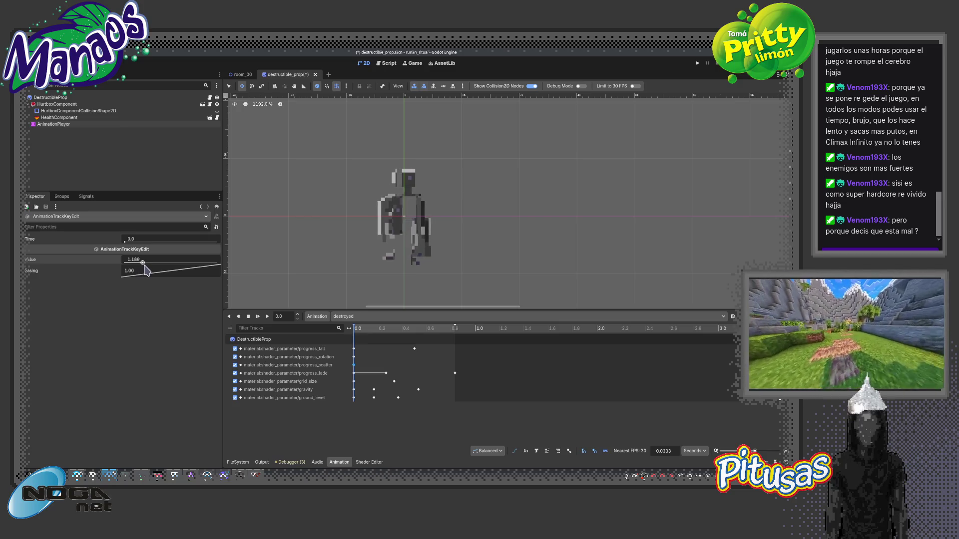
mouse_move(354, 330)
mouse_down()
mouse_move(414, 340)
mouse_move(360, 345)
mouse_up()
drag(141, 268, 121, 269)
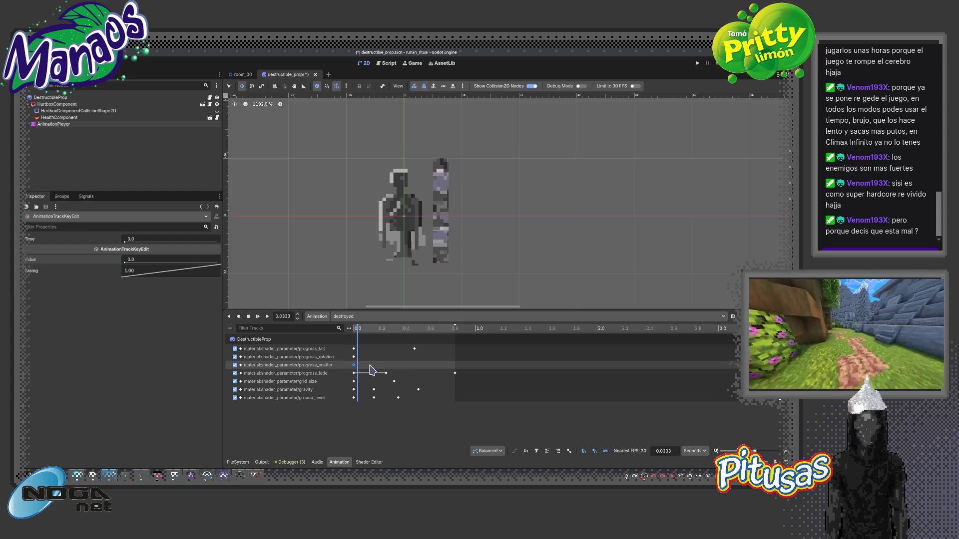
click(235, 356)
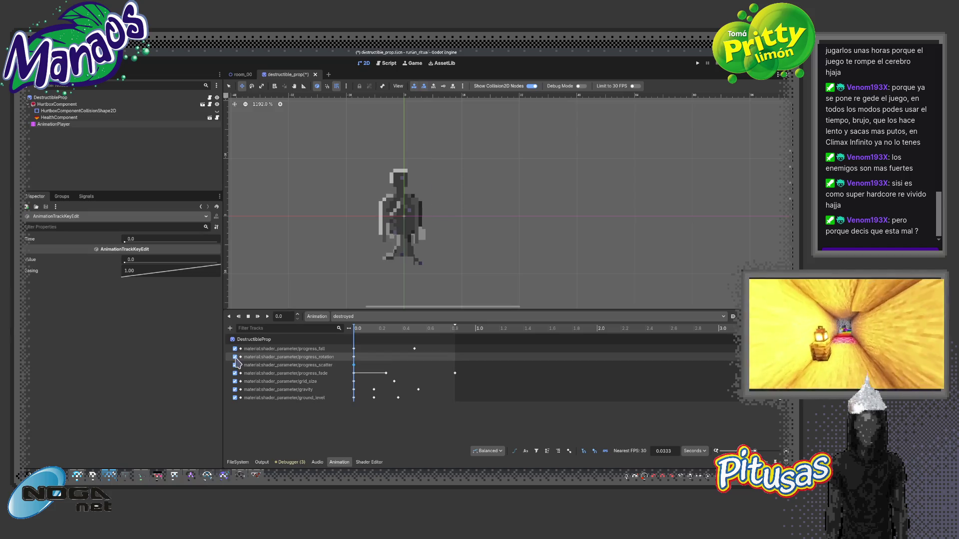
Select the starting progress_rotation key, zoom the viewport, and select the DestructibleProp node.
click(354, 357)
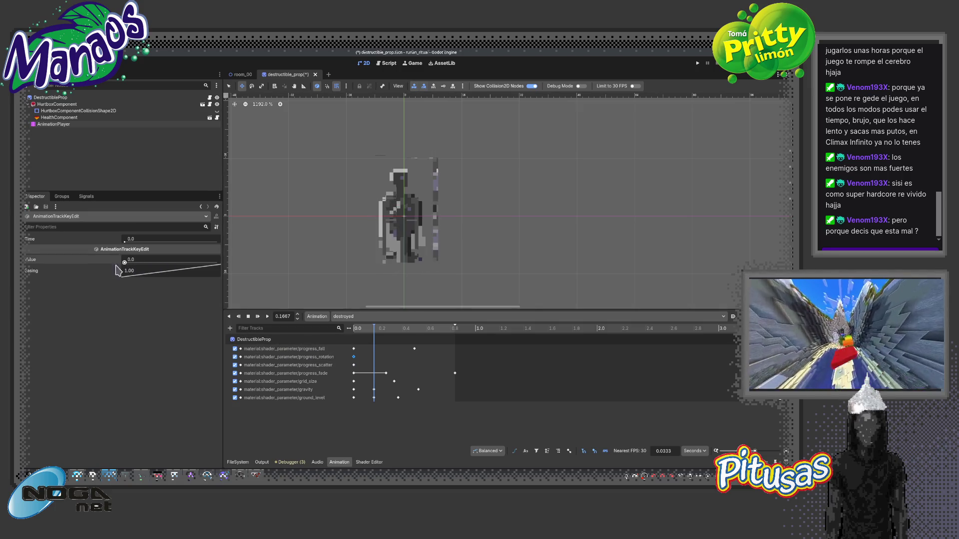
scroll(409, 219, up, 8)
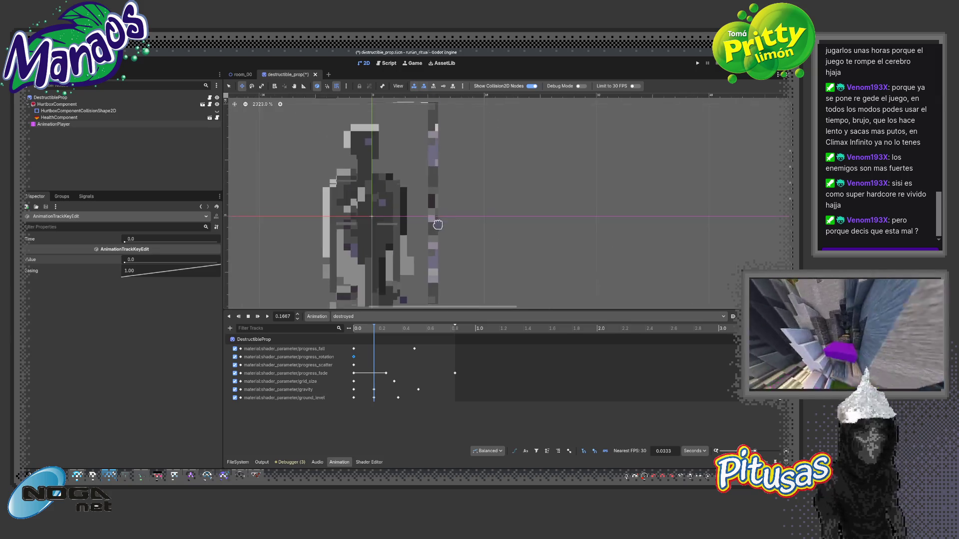
scroll(435, 225, down, 7)
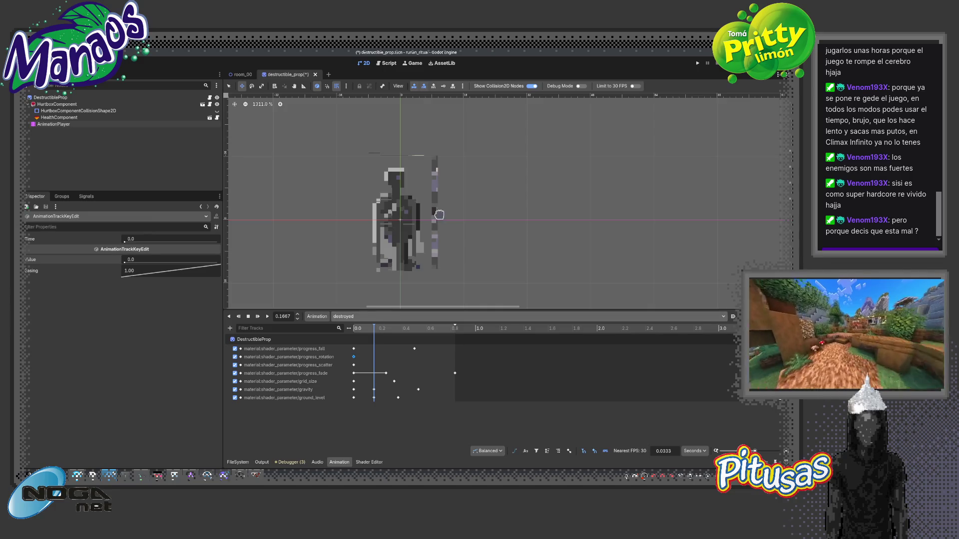
scroll(262, 288, up, 1)
click(385, 215)
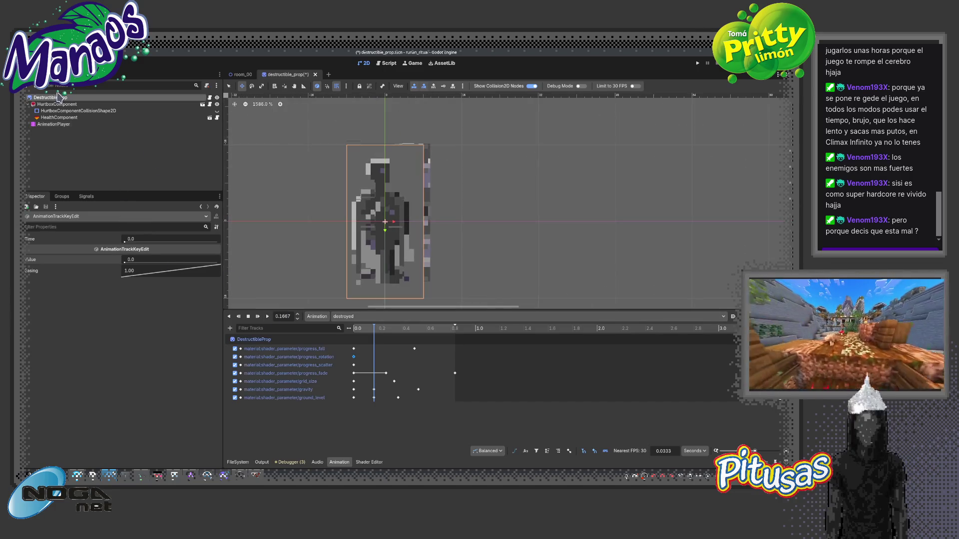
scroll(102, 363, down, 5)
scroll(104, 339, up, 6)
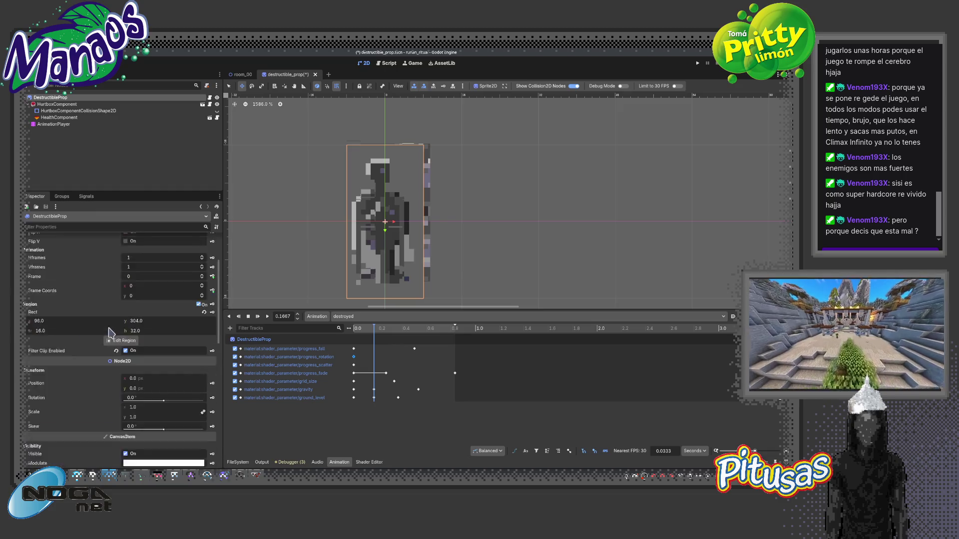
click(120, 283)
scroll(432, 241, up, 5)
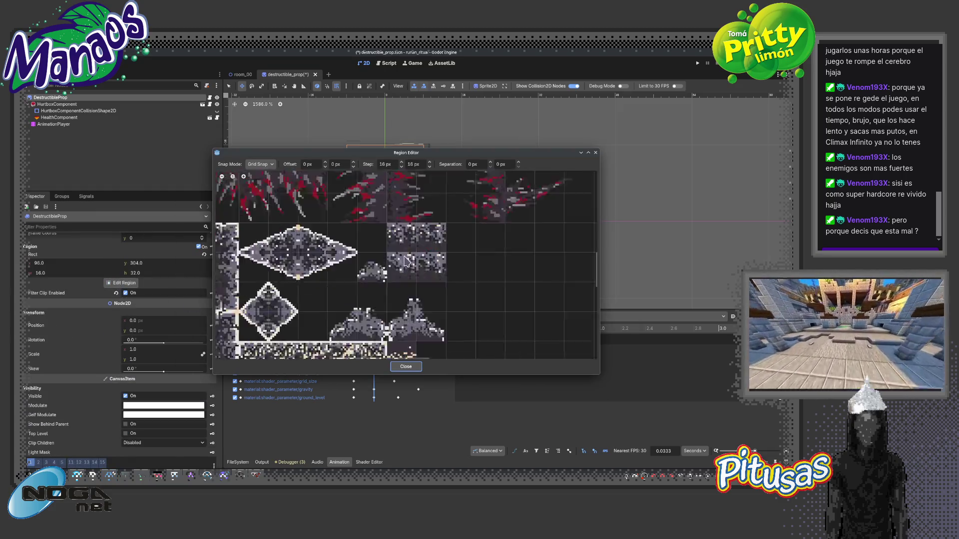
scroll(432, 241, up, 2)
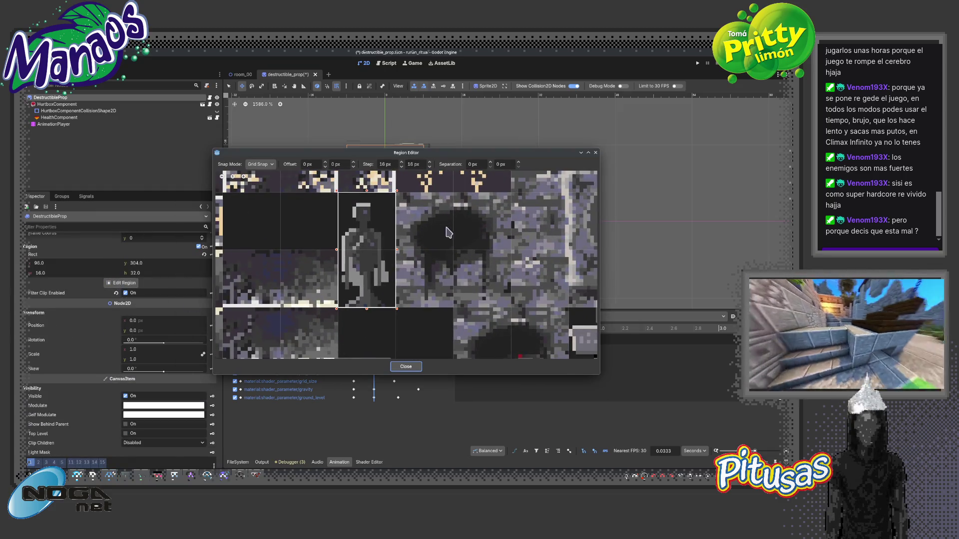
scroll(407, 265, up, 1)
scroll(390, 270, down, 2)
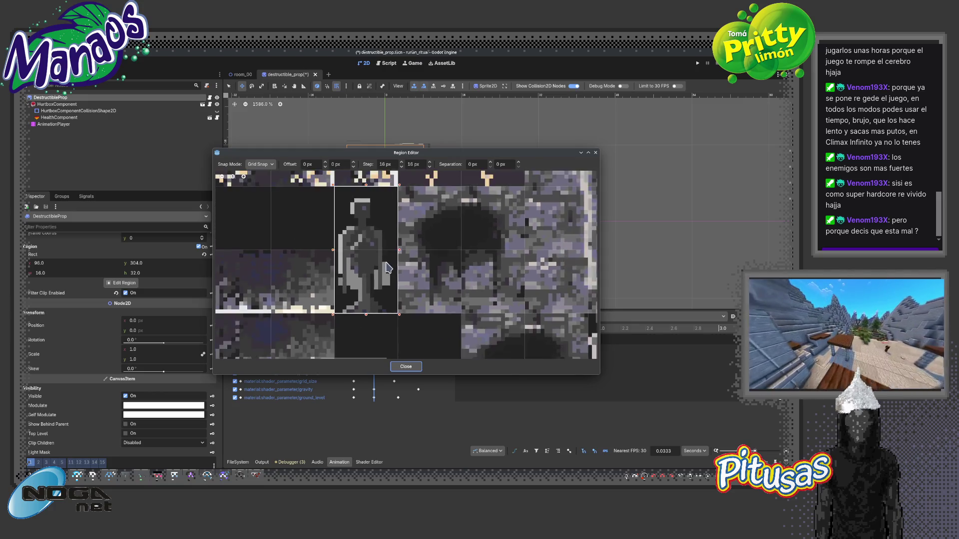
scroll(387, 270, up, 2)
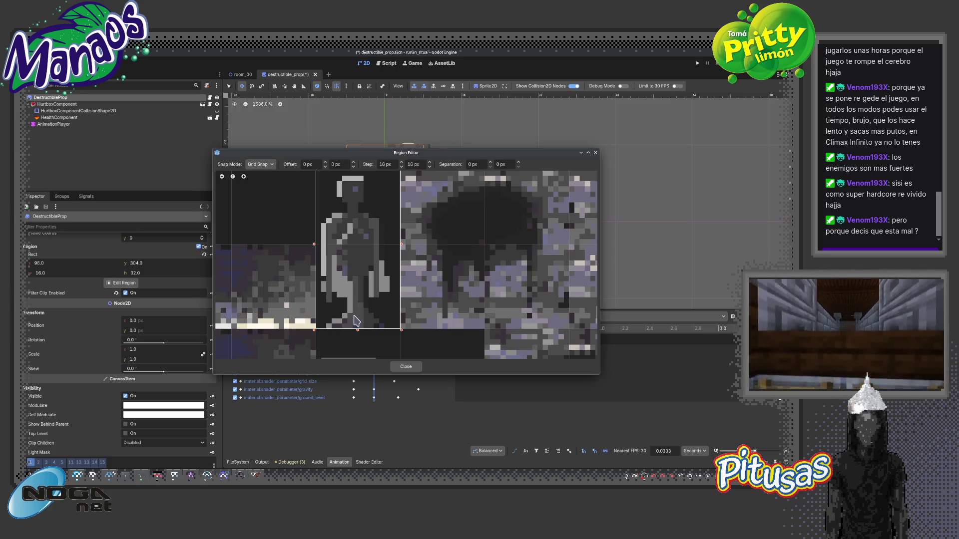
click(596, 154)
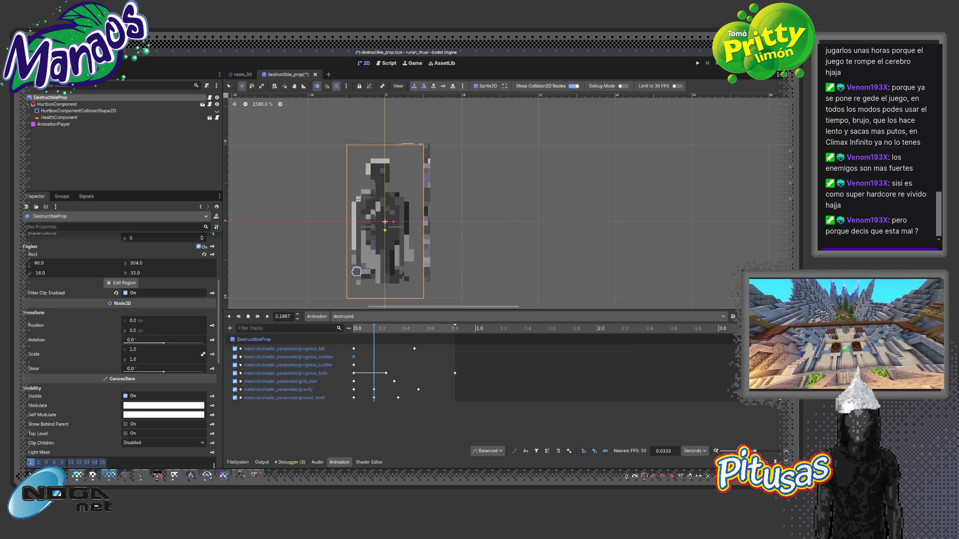
click(235, 390)
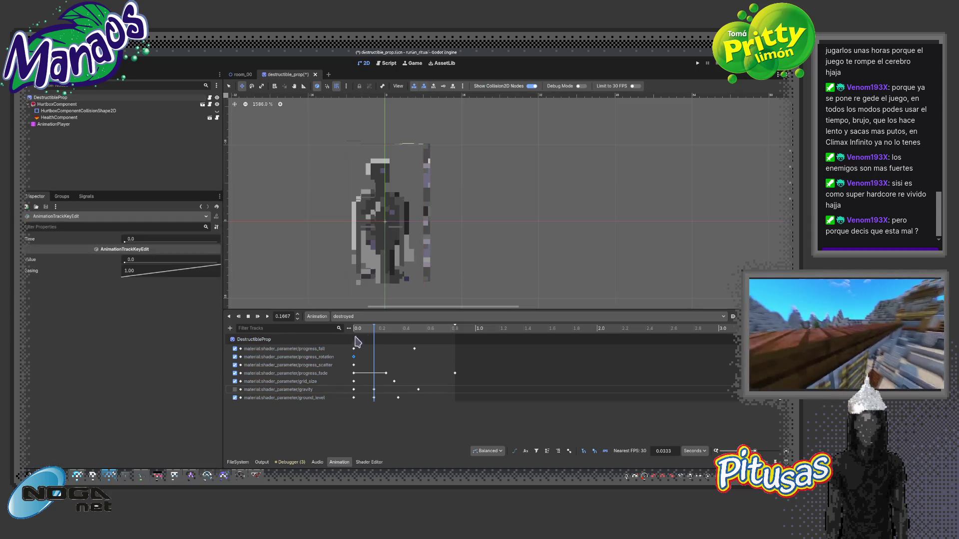
click(394, 330)
mouse_move(397, 345)
mouse_down()
mouse_move(424, 345)
mouse_move(378, 344)
mouse_up()
click(235, 390)
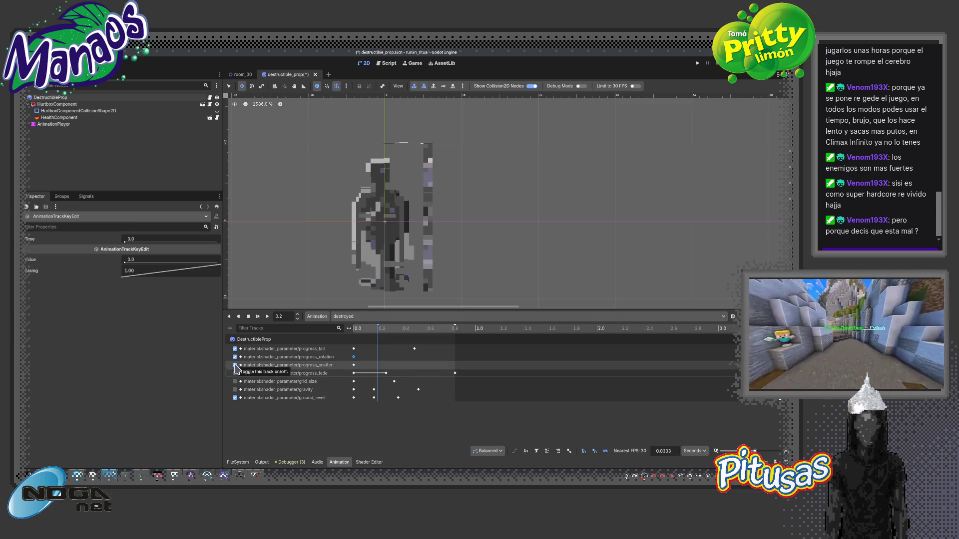
Disable the progress_rotation track and raise the progress_fall key value to 1.0.
click(235, 357)
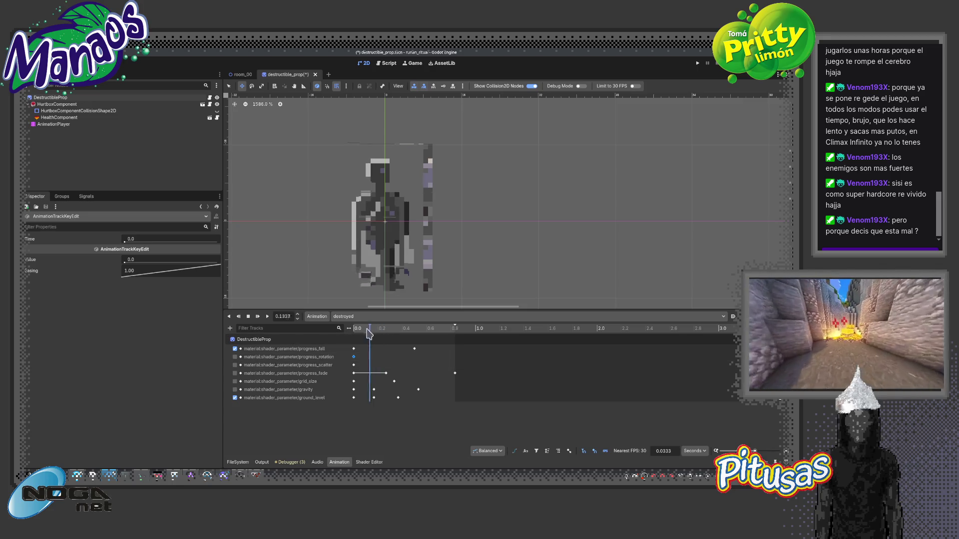
mouse_move(384, 333)
mouse_down()
mouse_move(454, 340)
mouse_move(368, 343)
mouse_move(416, 354)
mouse_up()
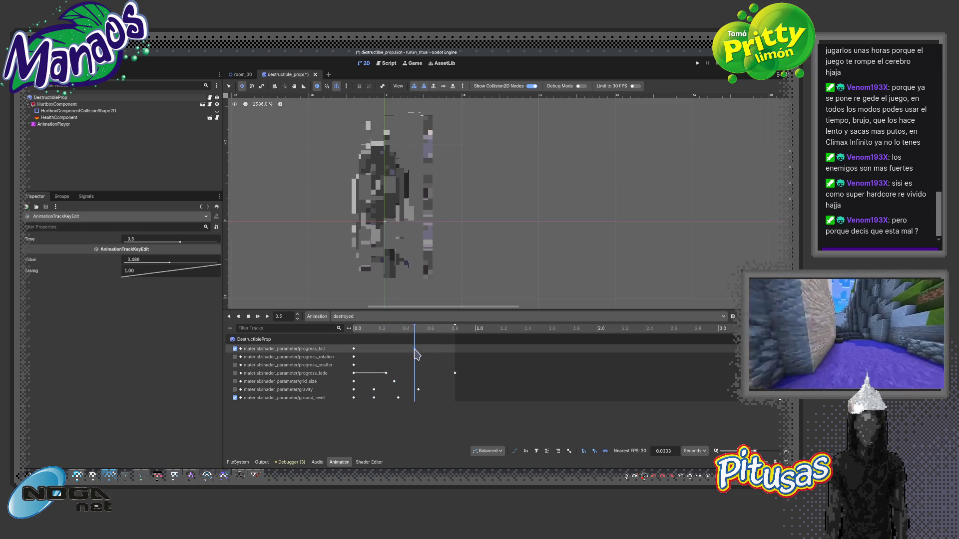
mouse_move(170, 265)
mouse_down()
mouse_move(178, 268)
mouse_move(128, 267)
mouse_move(224, 277)
mouse_move(159, 275)
mouse_move(189, 265)
mouse_move(113, 268)
mouse_up()
Insert a ground_level key at about 0.37 s.
scroll(265, 278, down, 2)
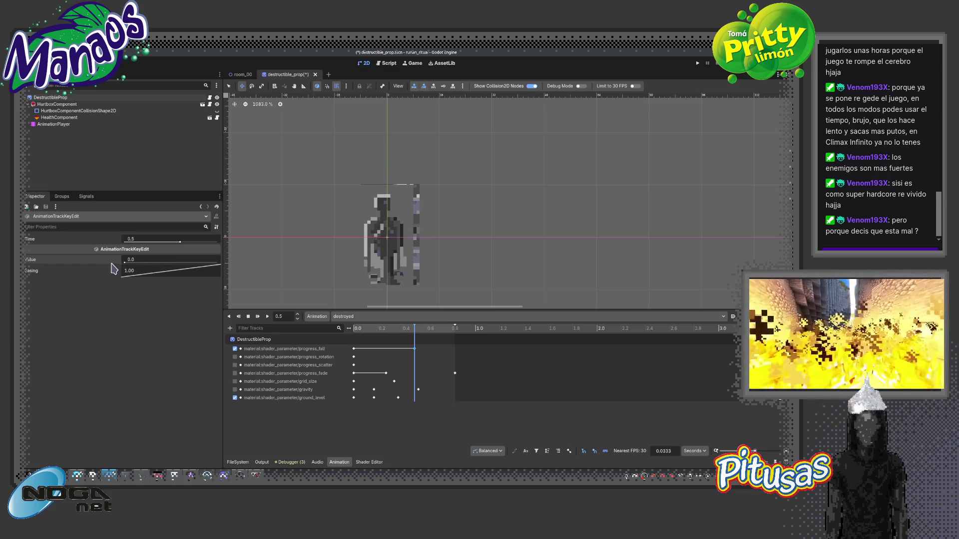
right_click(398, 398)
click(405, 400)
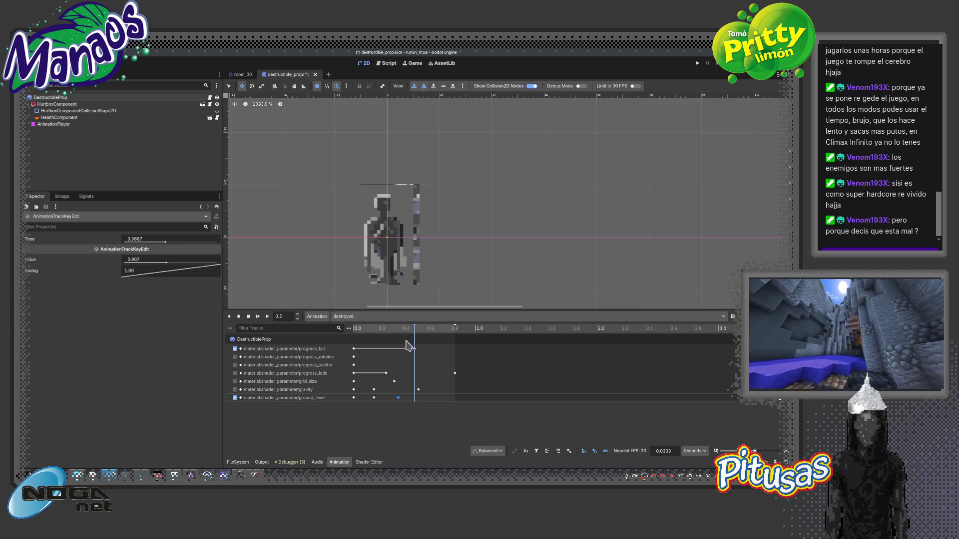
mouse_move(417, 333)
mouse_down()
mouse_move(406, 332)
mouse_move(419, 332)
mouse_up()
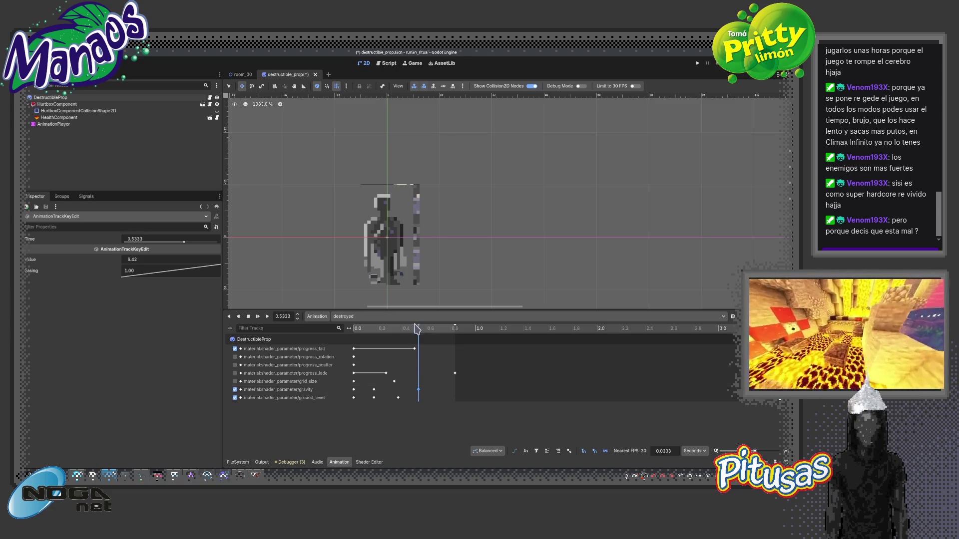
Clear the gravity key's value at about 0.53 s so it can be set to 20.
mouse_move(419, 334)
mouse_down()
mouse_move(407, 334)
mouse_move(419, 335)
mouse_up()
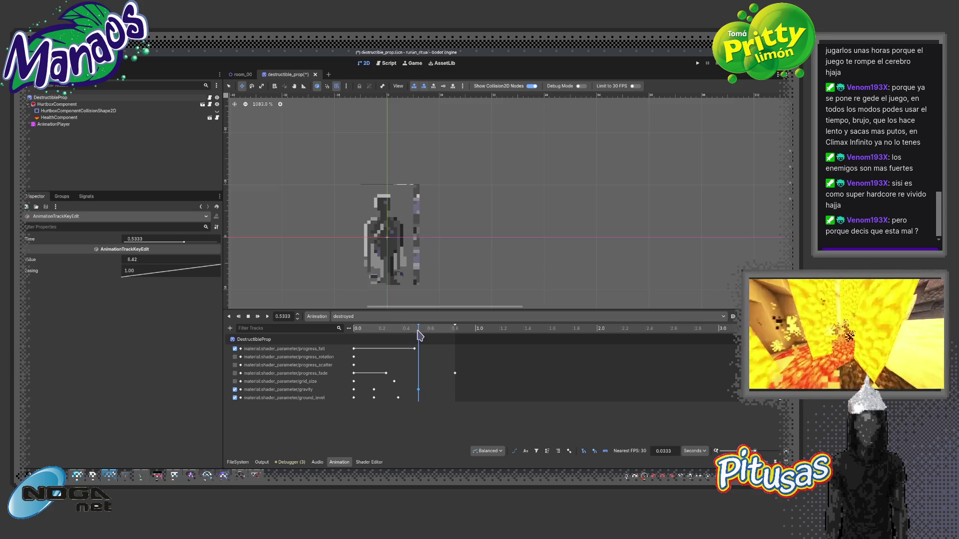
click(133, 259)
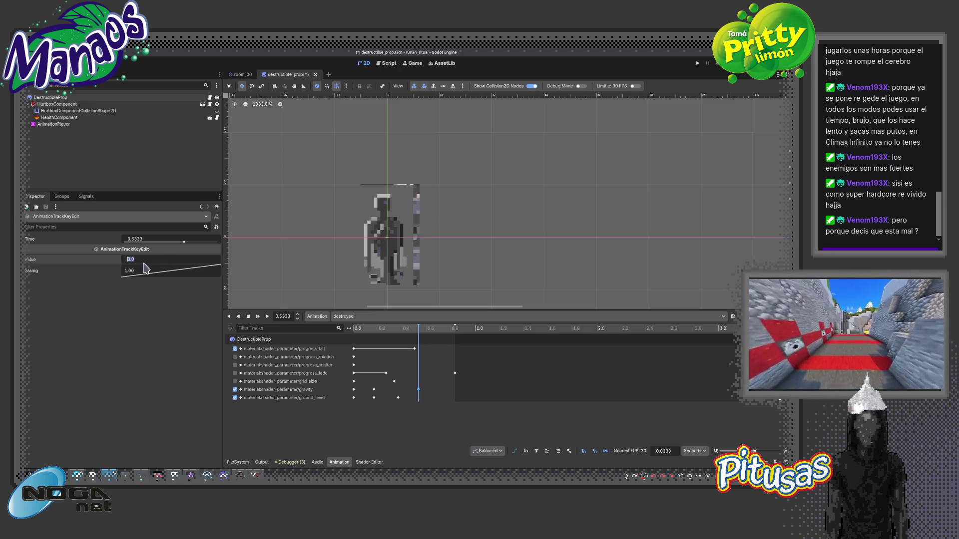
text(1)
key(BackSpace)
text(20)
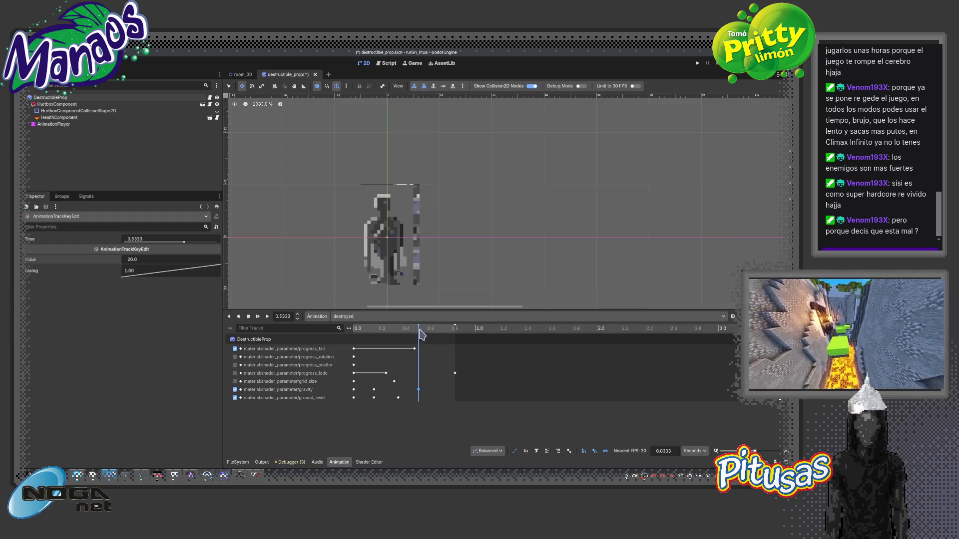
mouse_move(420, 334)
mouse_down()
mouse_move(359, 343)
mouse_move(417, 343)
mouse_move(358, 344)
mouse_move(403, 345)
mouse_move(382, 355)
mouse_move(357, 350)
mouse_up()
Select DestructibleProp, expand its ShaderMaterial, and switch to the RESET animation.
click(60, 98)
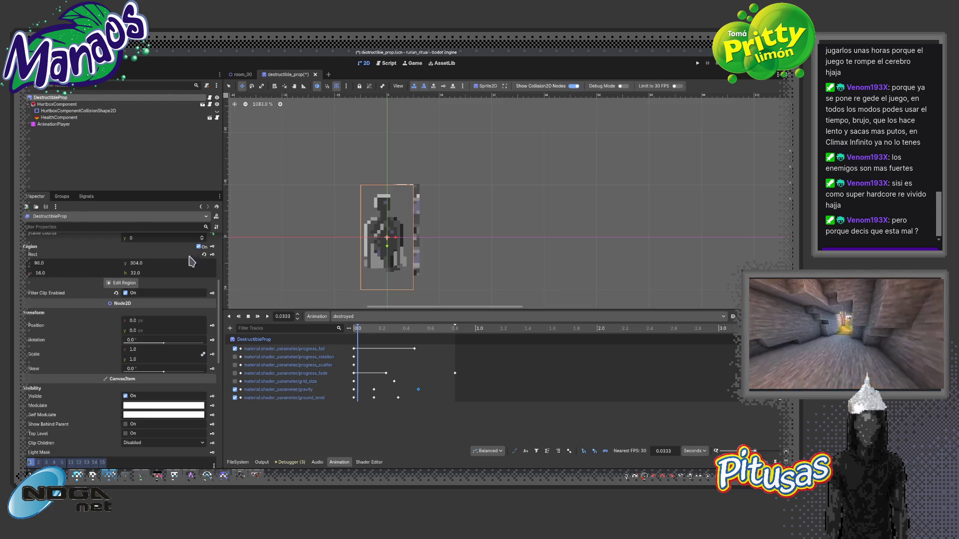
drag(218, 279, 218, 407)
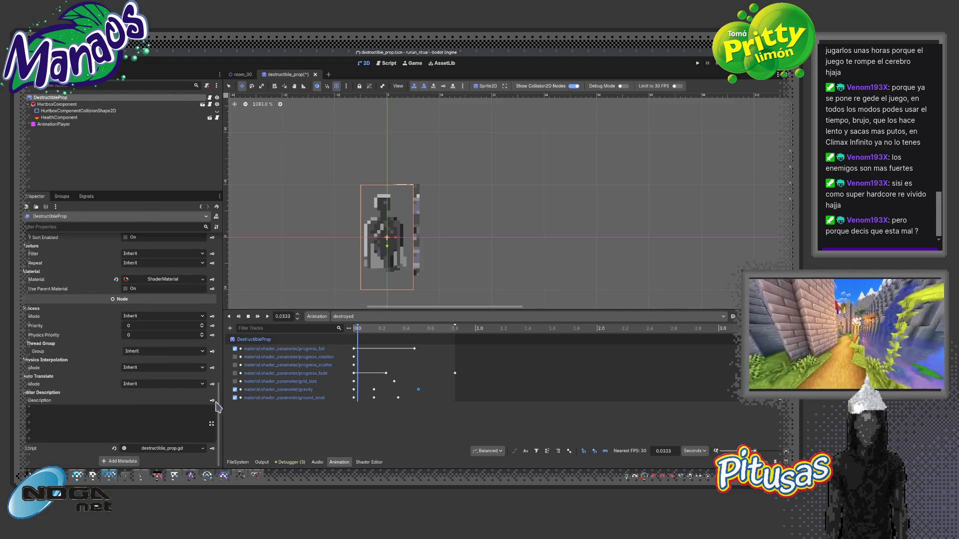
click(177, 281)
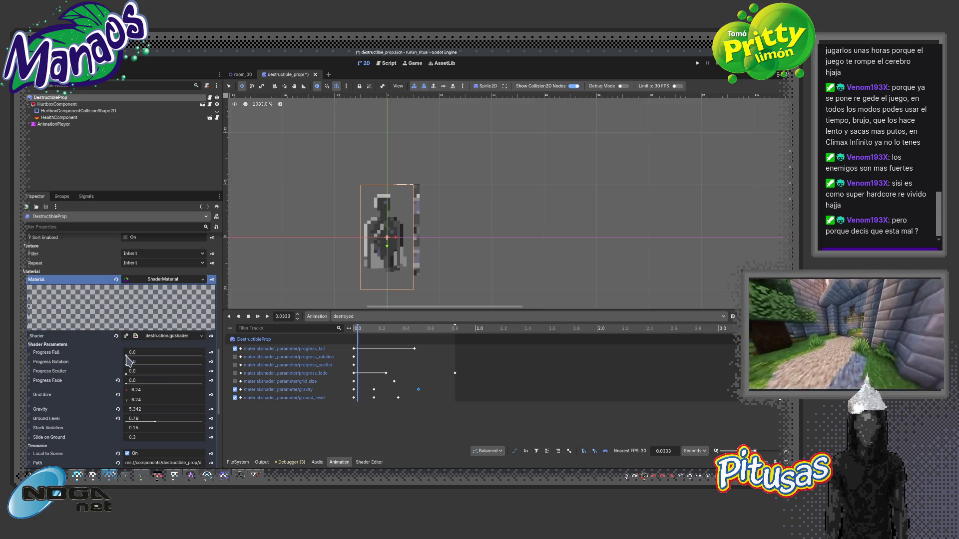
click(372, 317)
click(372, 332)
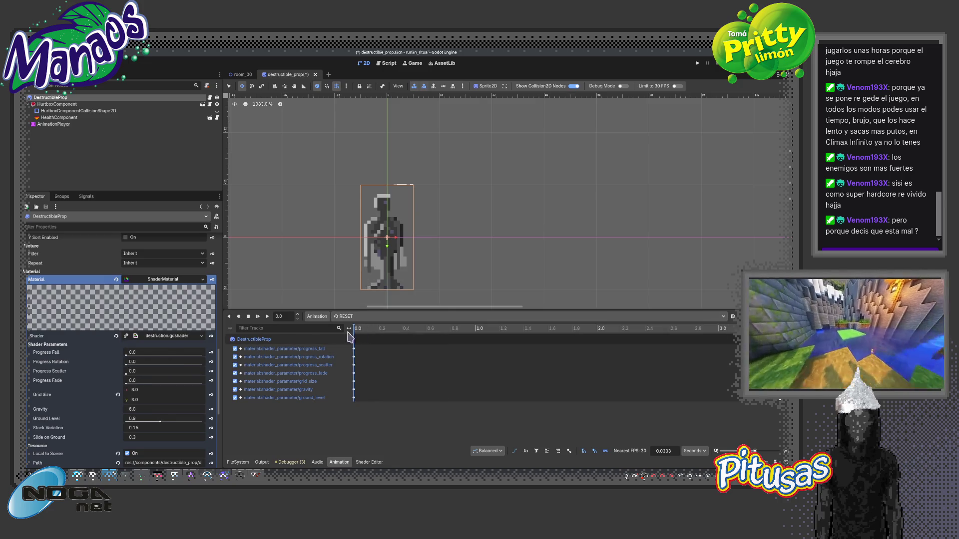
Try Progress Fall and Ground Level slider values, then revert both to their defaults.
mouse_move(128, 356)
mouse_down()
mouse_move(170, 361)
mouse_move(121, 367)
mouse_up()
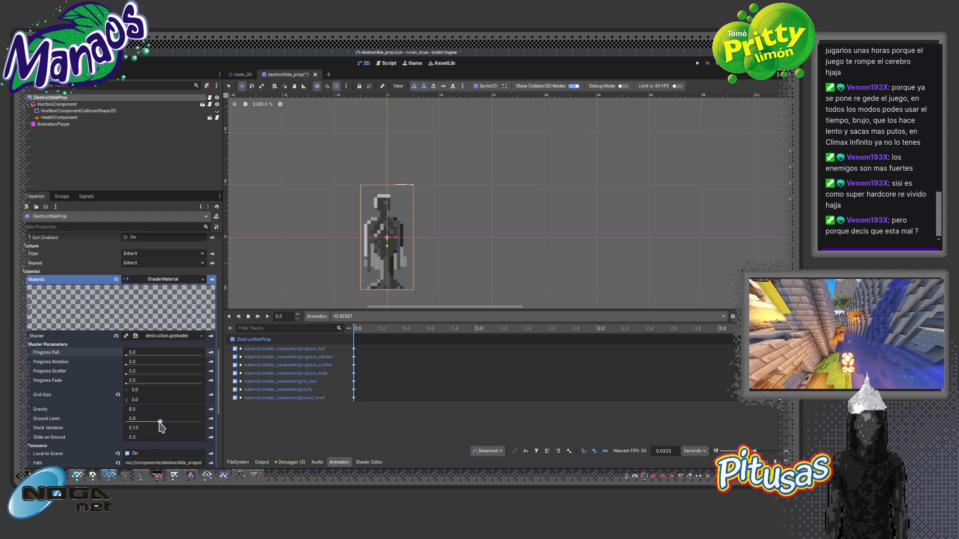
drag(127, 355, 159, 362)
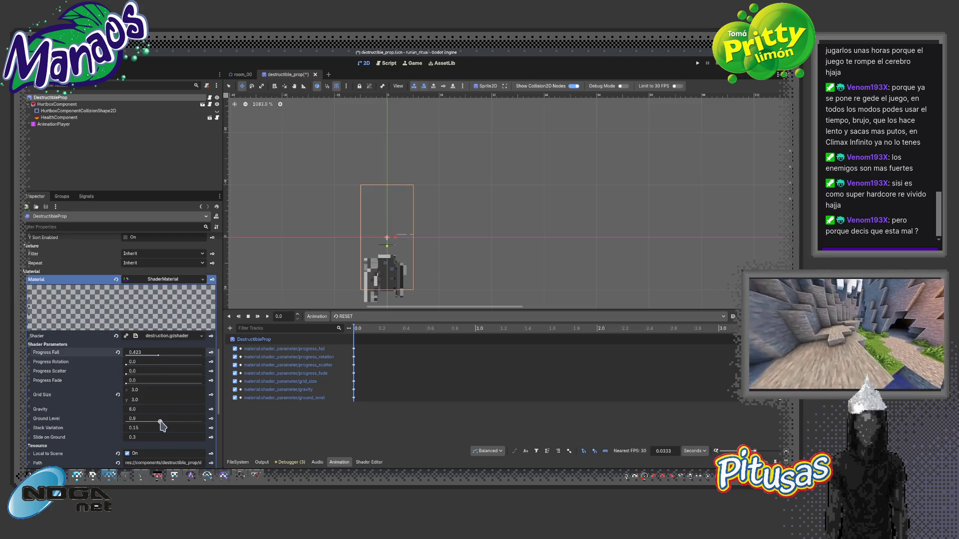
drag(160, 425, 161, 425)
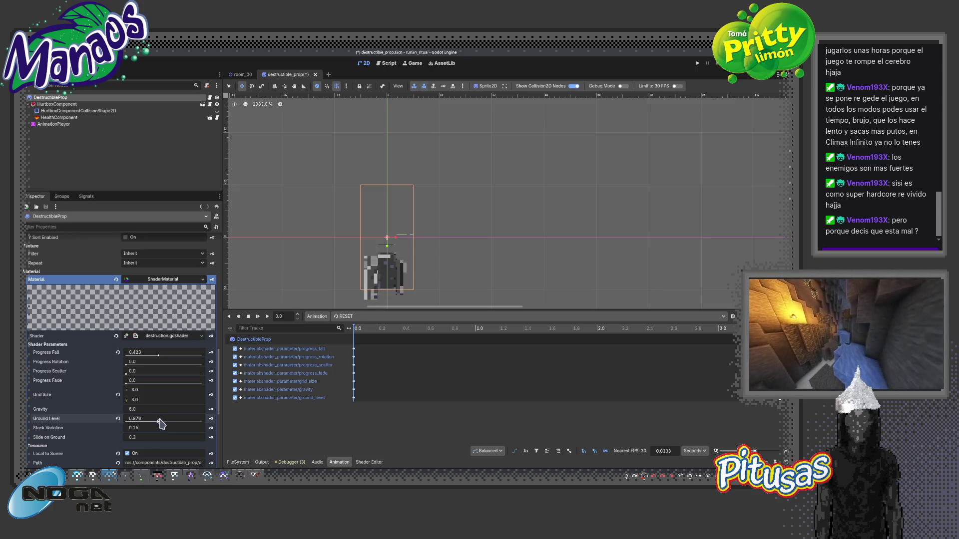
mouse_move(158, 355)
mouse_down()
mouse_move(128, 359)
mouse_move(162, 360)
mouse_up()
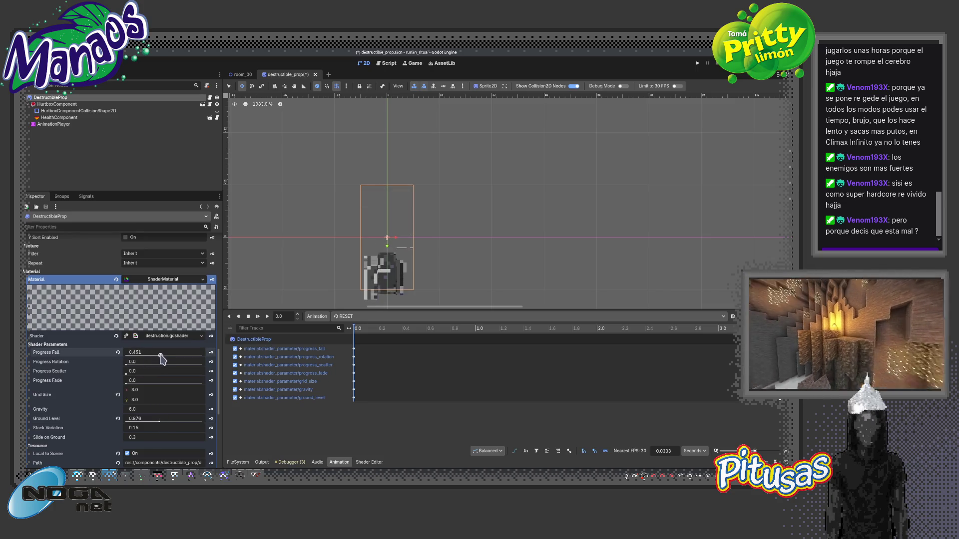
click(118, 353)
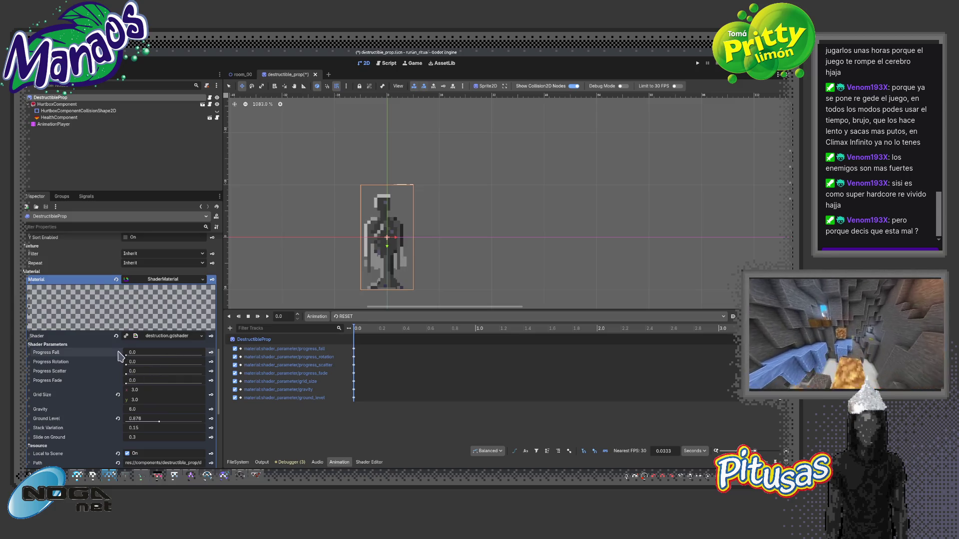
click(118, 418)
click(355, 317)
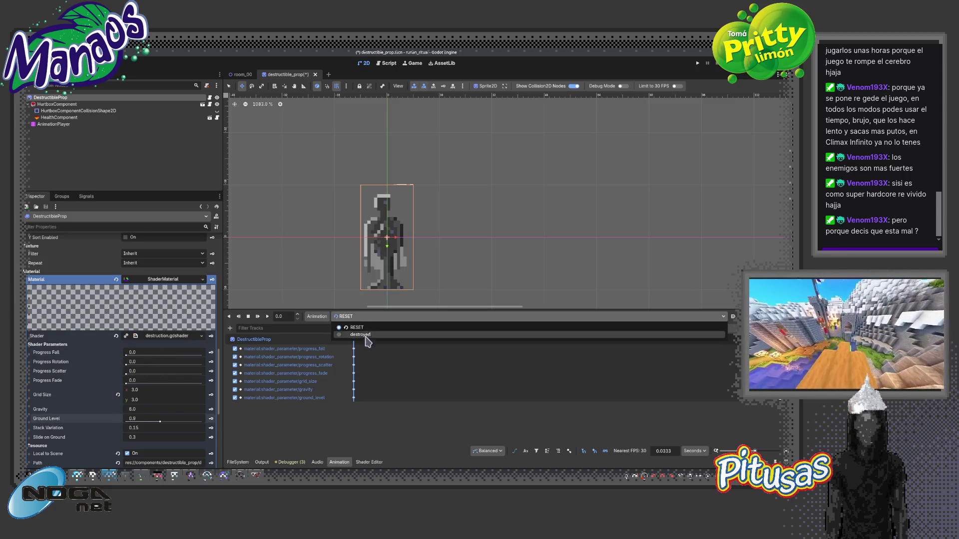
In the destroyed animation, set the progress_fall key at 0.5 s to 1.
click(366, 335)
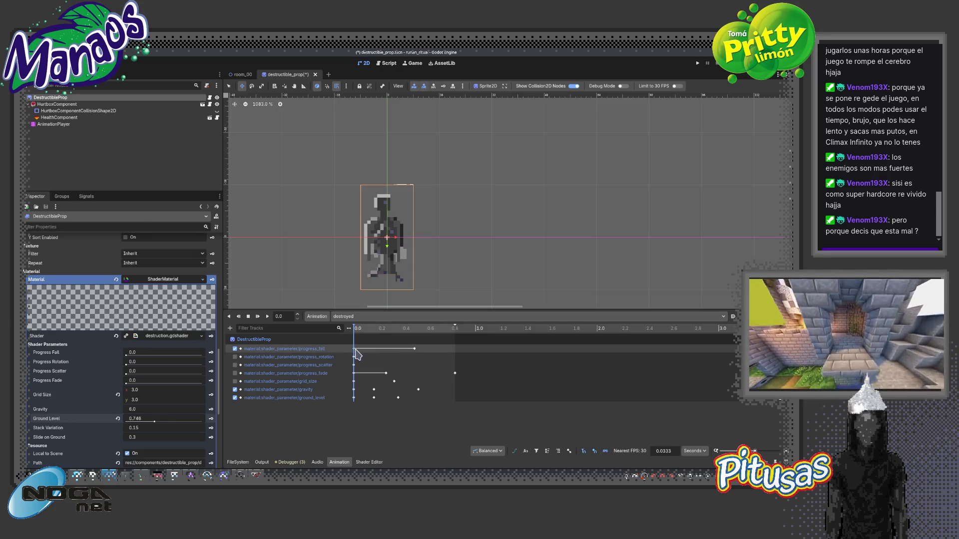
click(354, 349)
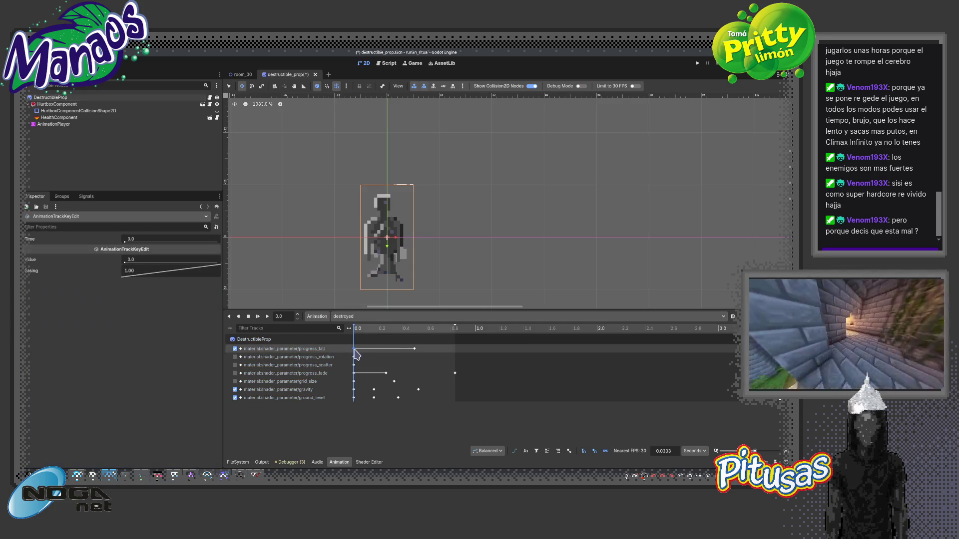
click(414, 349)
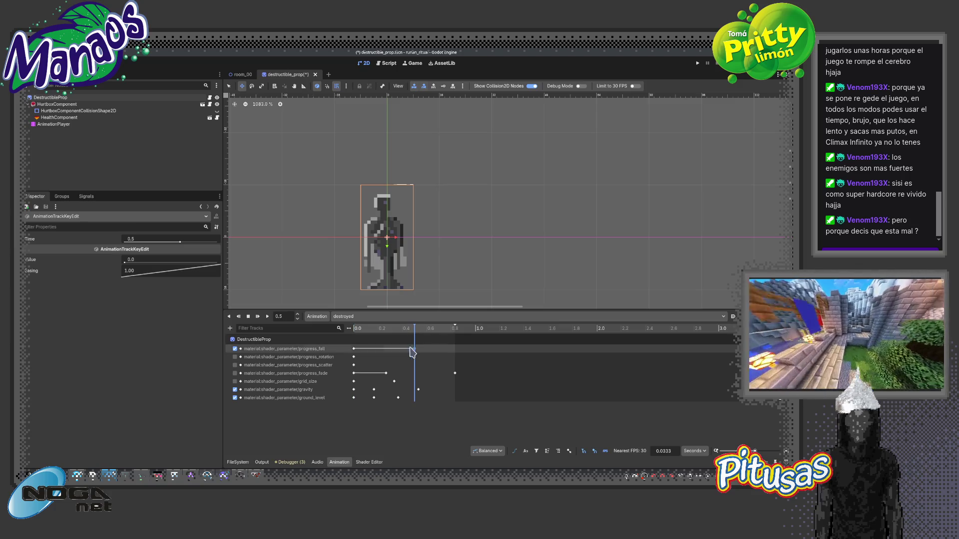
click(166, 260)
text(1)
key(Return)
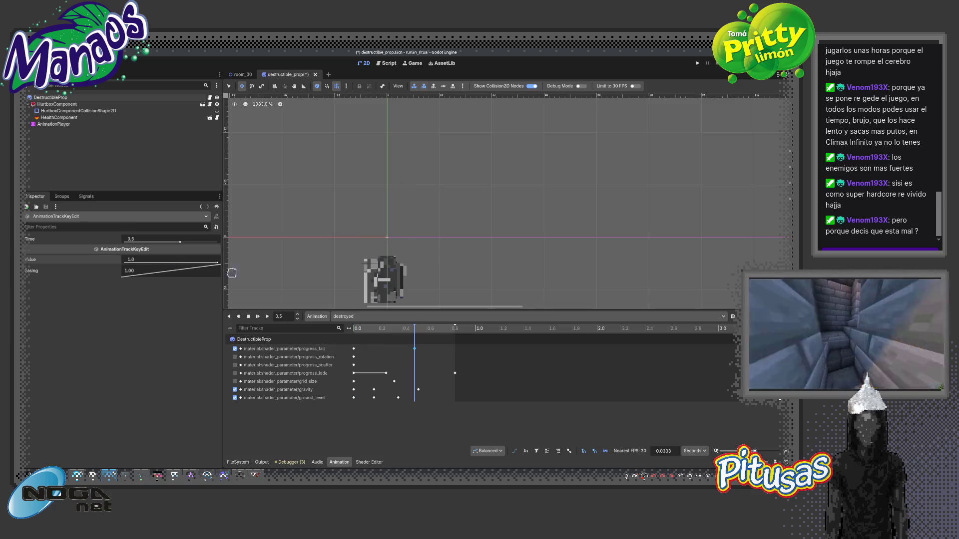
mouse_move(399, 330)
mouse_down()
mouse_move(346, 336)
mouse_move(413, 332)
mouse_move(353, 337)
mouse_up()
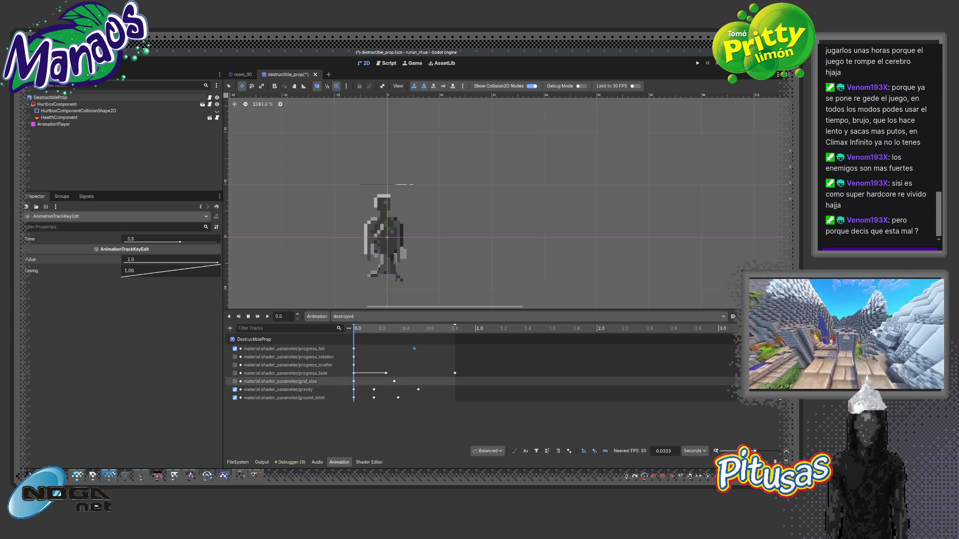
Delete every track except progress_fall and save the scene.
key(Delete)
key(Delete)
key(Delete)
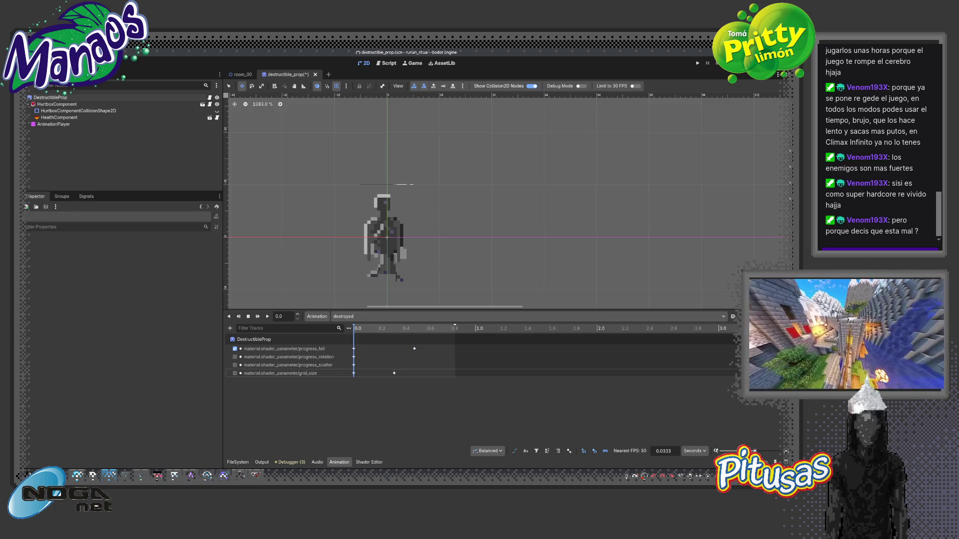
key(Delete)
scroll(395, 240, up, 1)
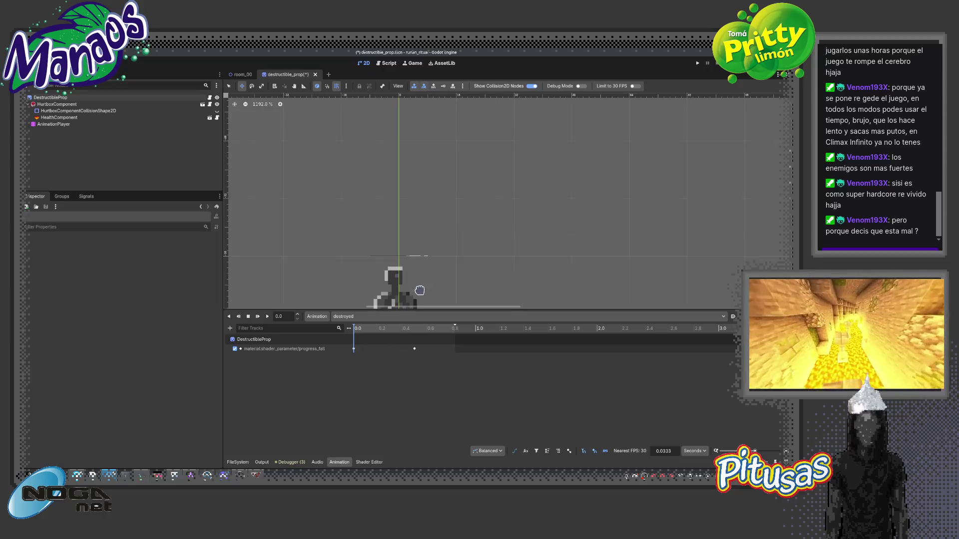
click(394, 255)
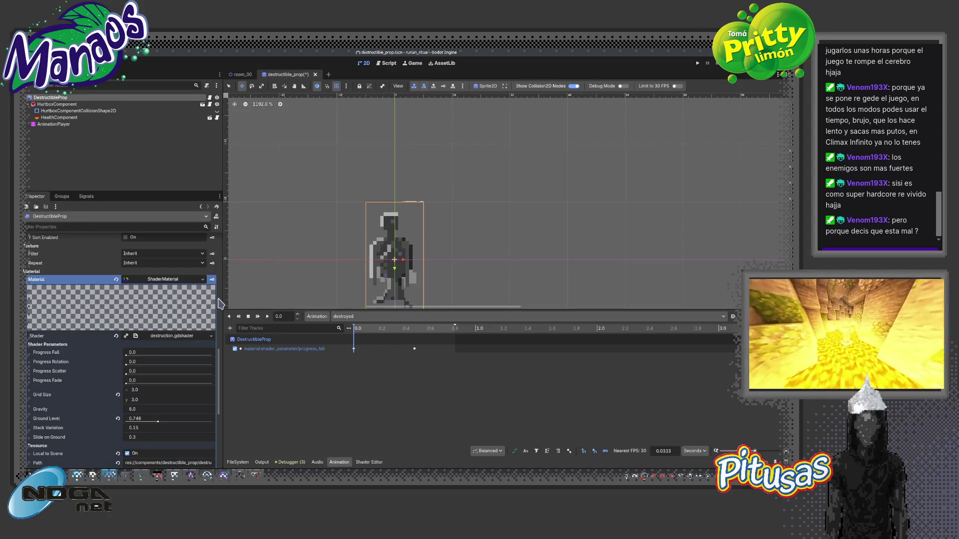
scroll(219, 369, up, 5)
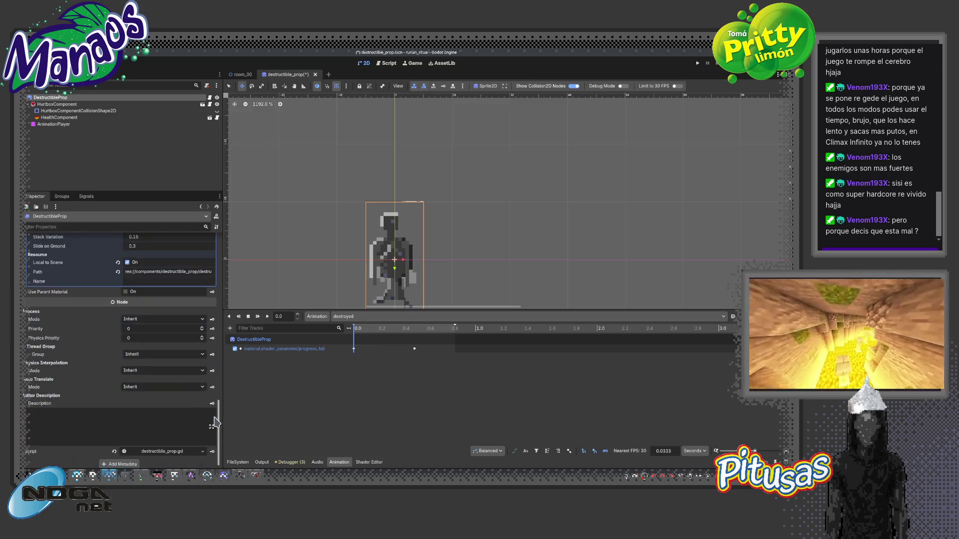
scroll(310, 251, down, 4)
scroll(311, 251, down, 2)
key(ctrl+s)
click(52, 63)
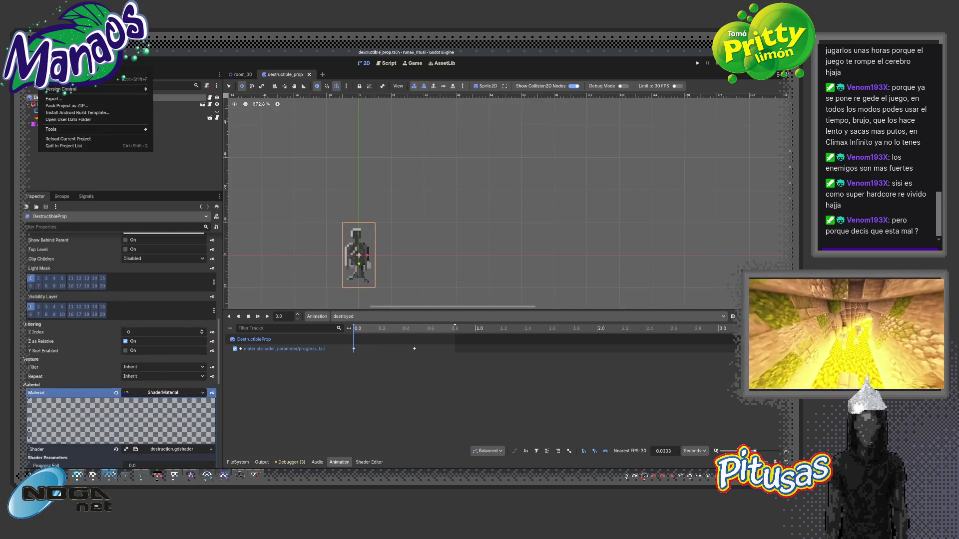
Reload the current project and zoom in on the statue sprite.
click(81, 140)
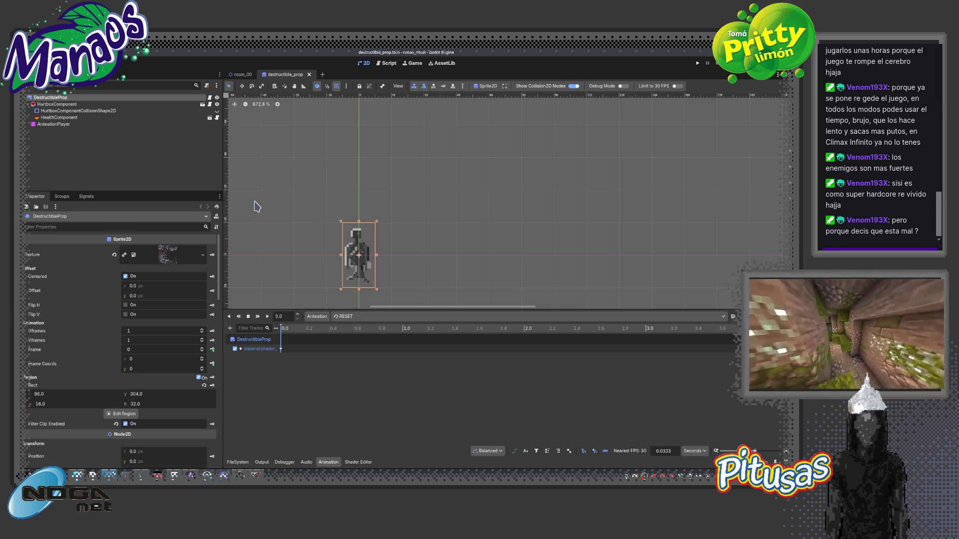
scroll(348, 253, up, 5)
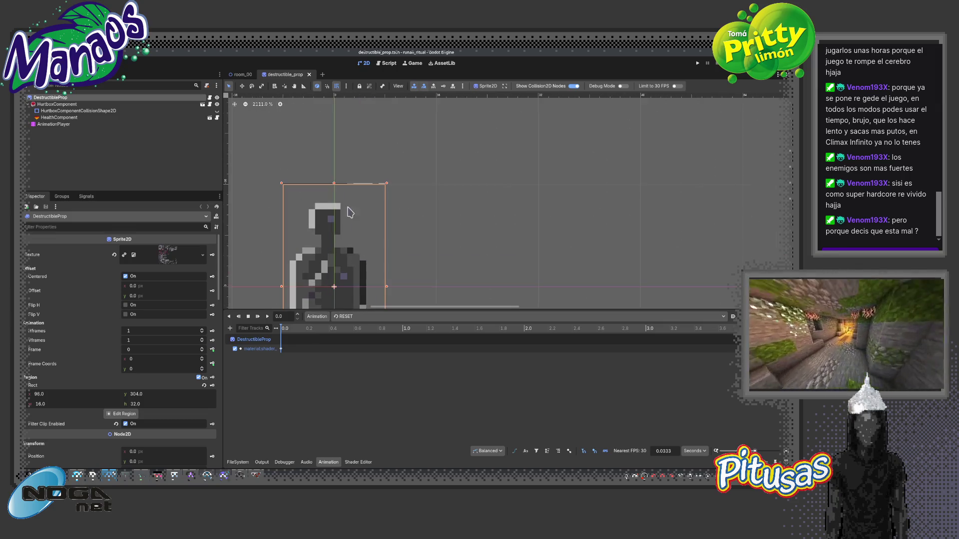
scroll(349, 216, up, 6)
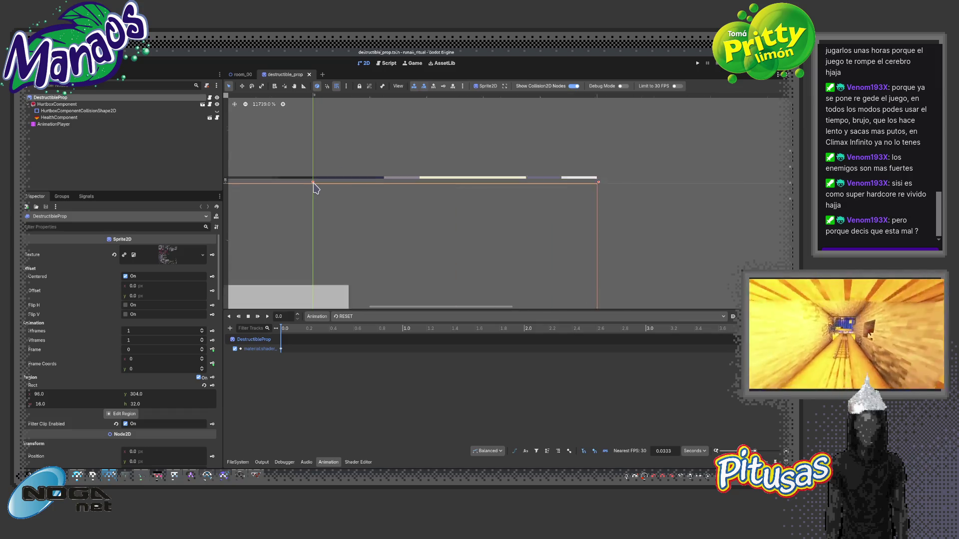
scroll(315, 188, up, 1)
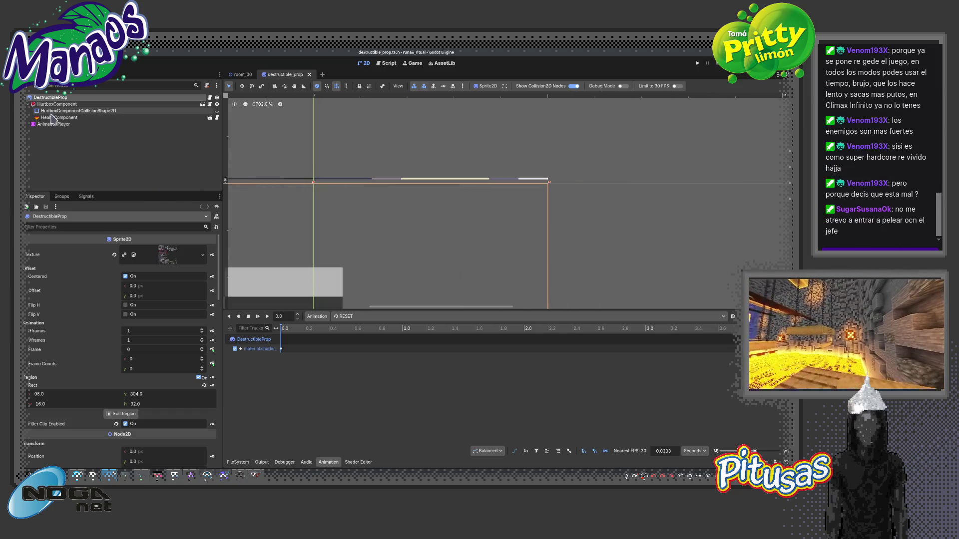
Check the sprite's texture preview, then expand its ShaderMaterial parameters.
click(183, 257)
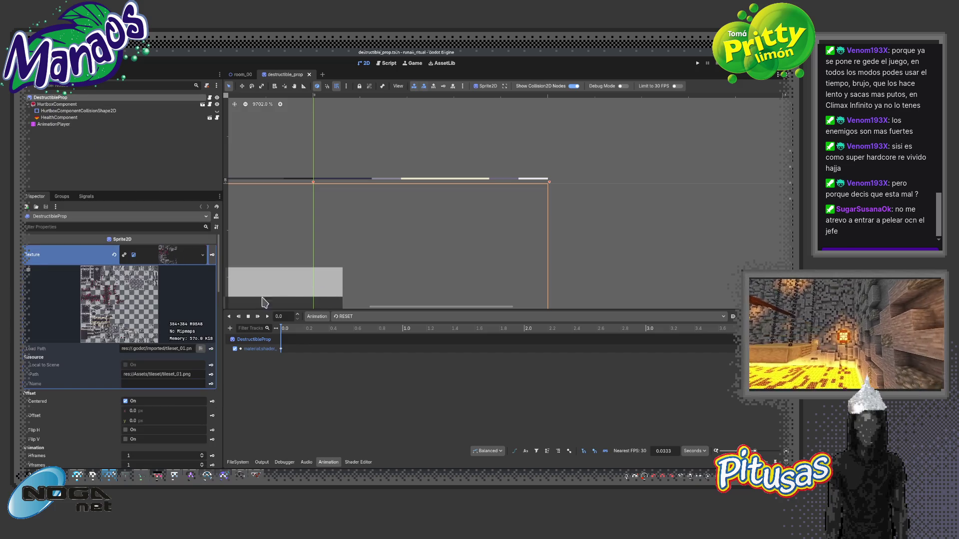
click(182, 257)
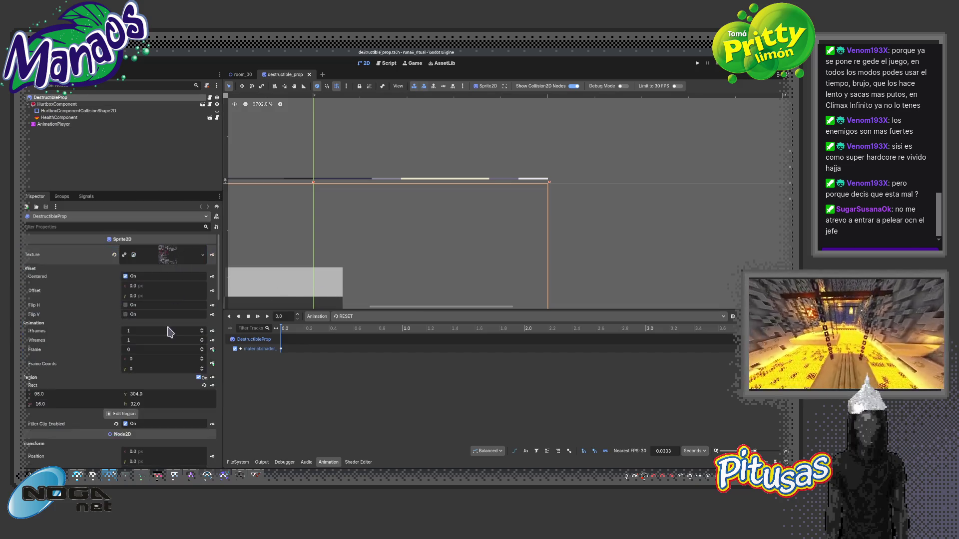
scroll(164, 309, down, 5)
click(153, 331)
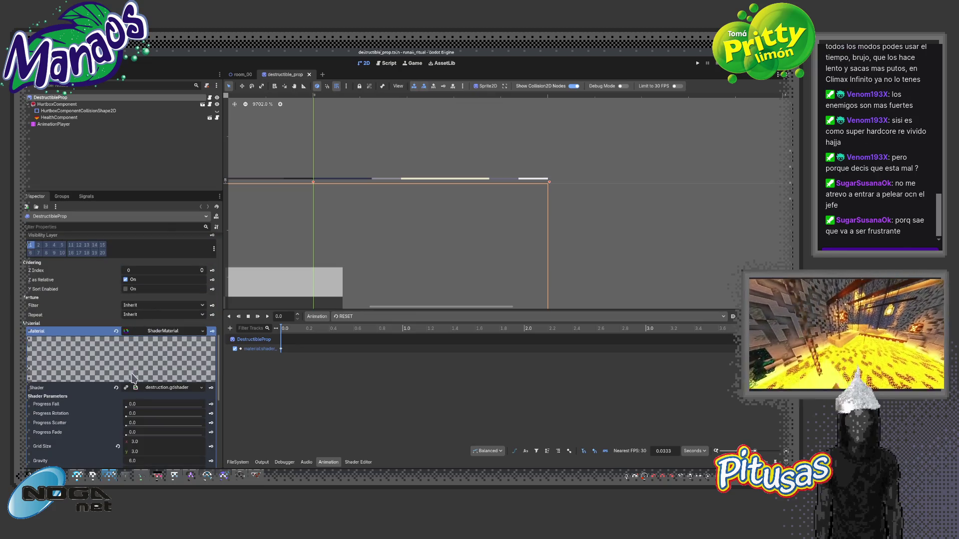
scroll(98, 359, down, 3)
scroll(99, 358, up, 4)
scroll(104, 345, up, 10)
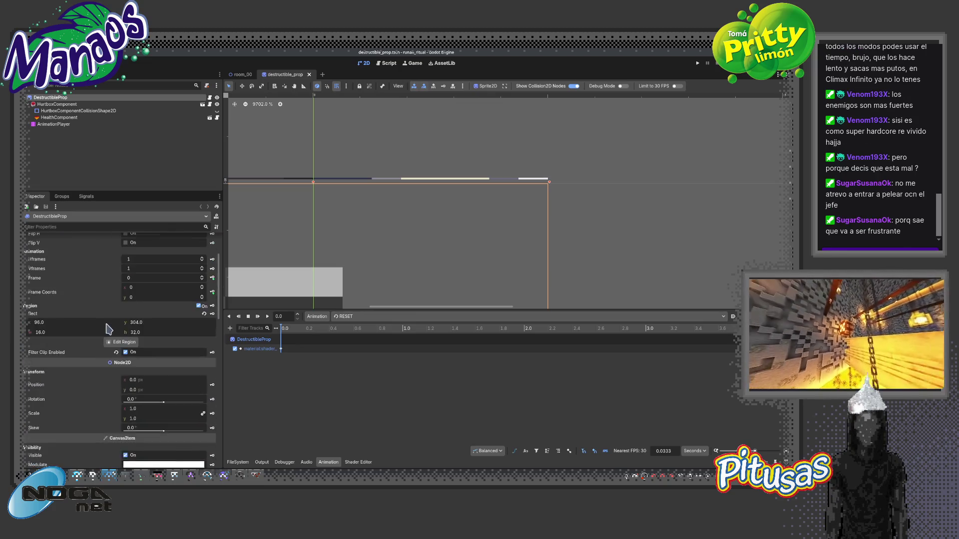
Open the sprite's region editor and set Snap Mode to None.
click(125, 298)
scroll(363, 279, up, 12)
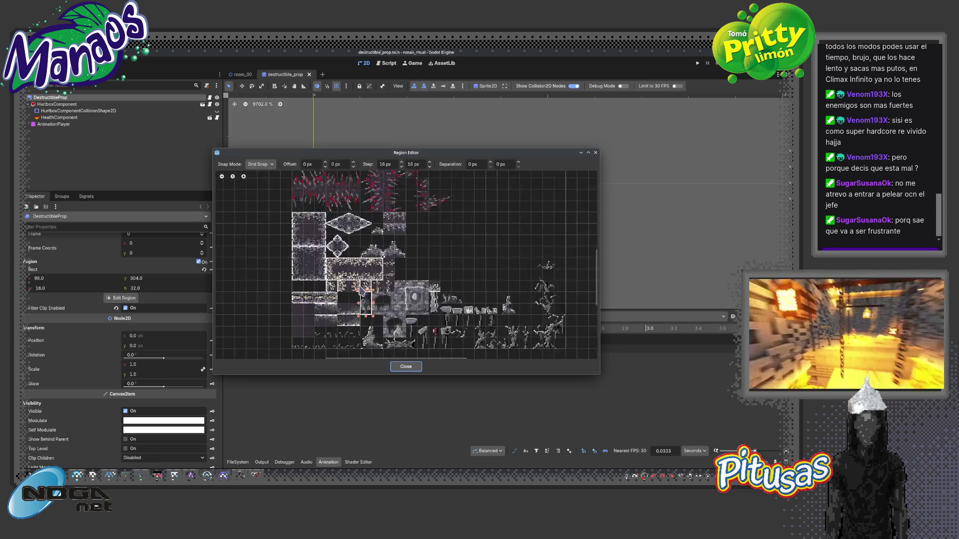
scroll(402, 255, up, 3)
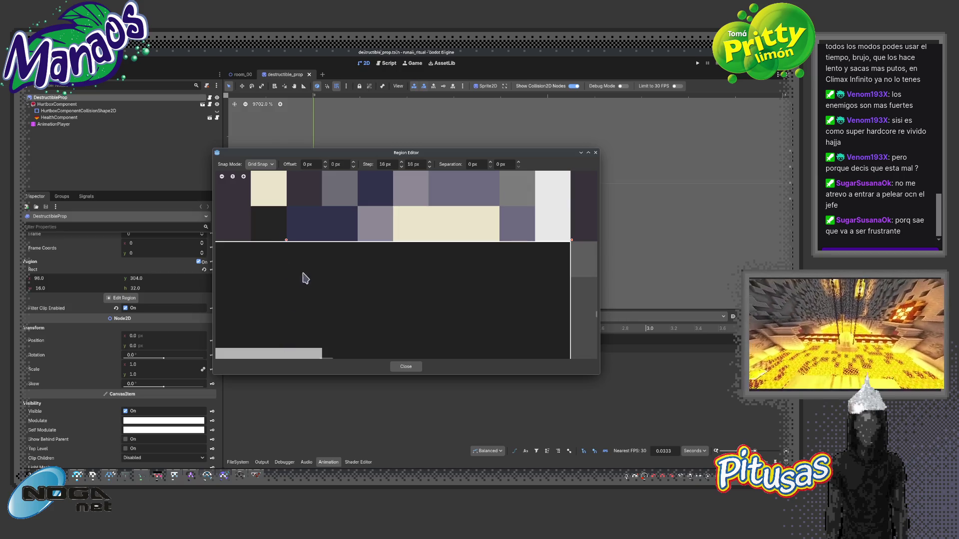
scroll(306, 278, down, 8)
click(260, 165)
click(285, 185)
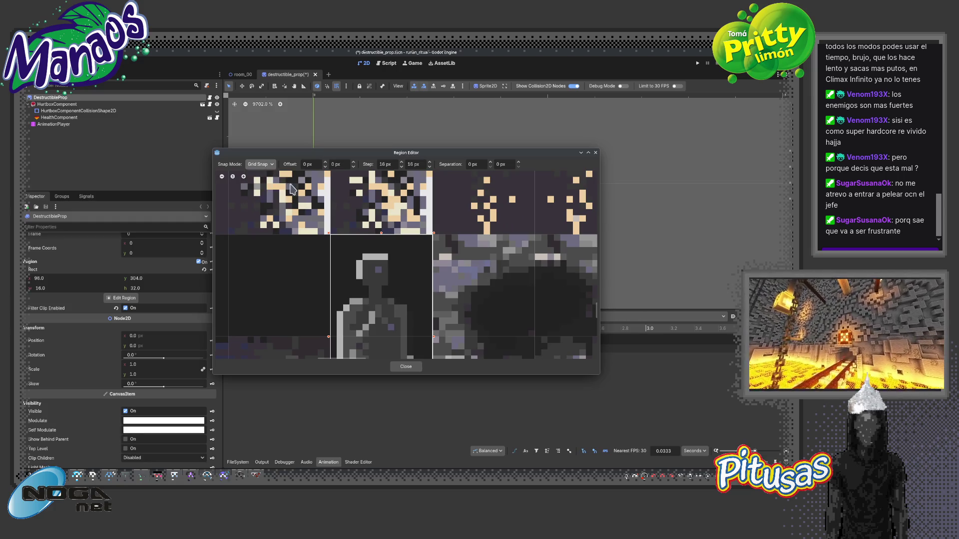
Drag the region edges tightly around the statue, about 15.1×30.0 px, then close and recenter.
drag(381, 234, 378, 248)
scroll(432, 290, down, 2)
drag(409, 216, 414, 222)
scroll(419, 179, down, 3)
scroll(418, 178, up, 3)
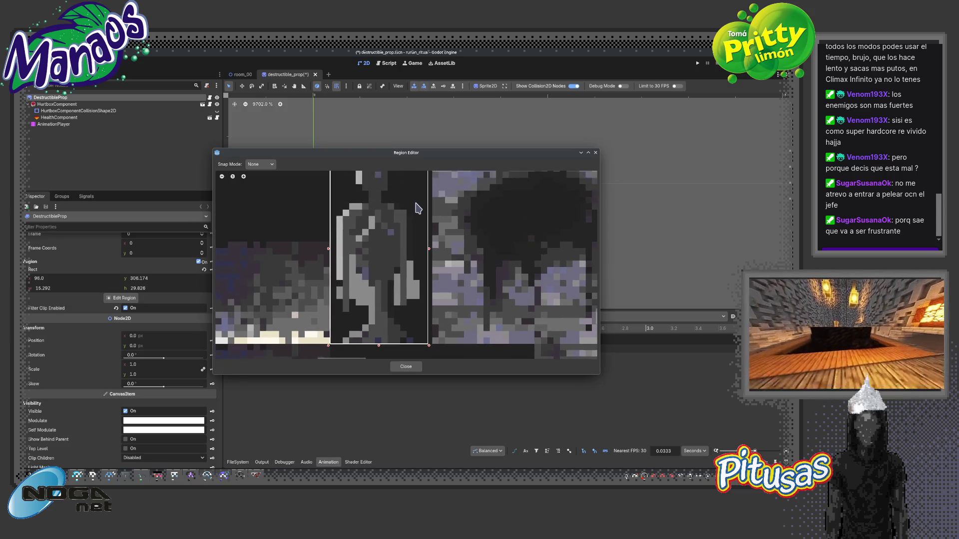
drag(334, 204, 336, 202)
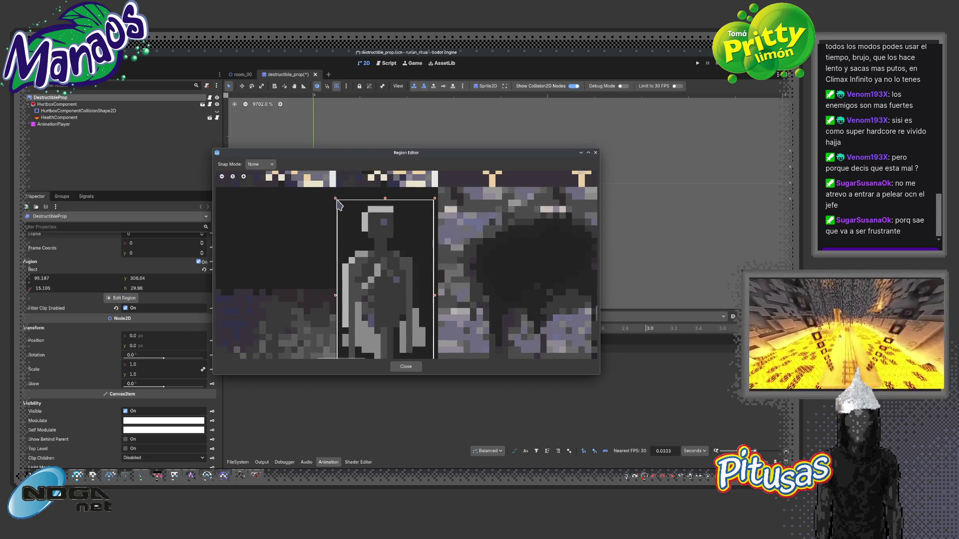
scroll(372, 209, down, 2)
click(406, 367)
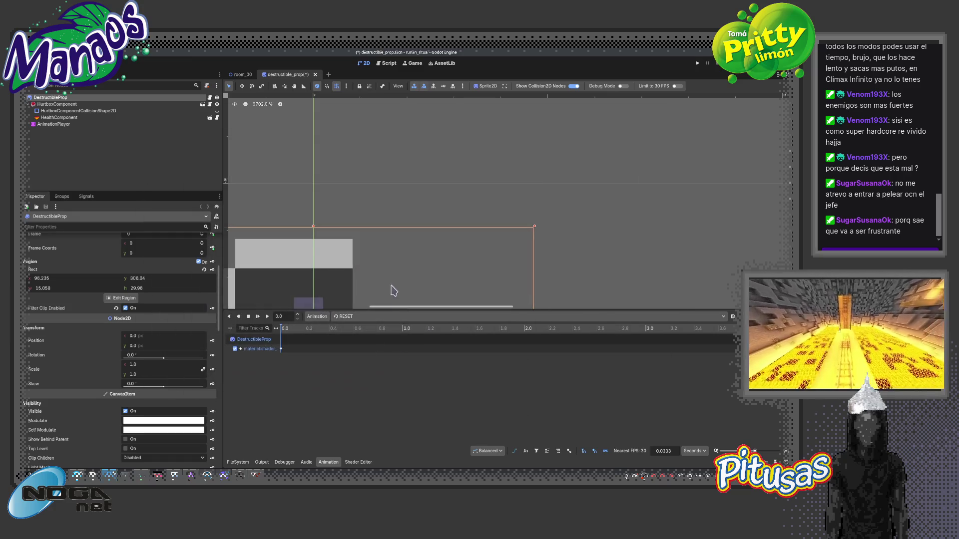
scroll(377, 224, down, 10)
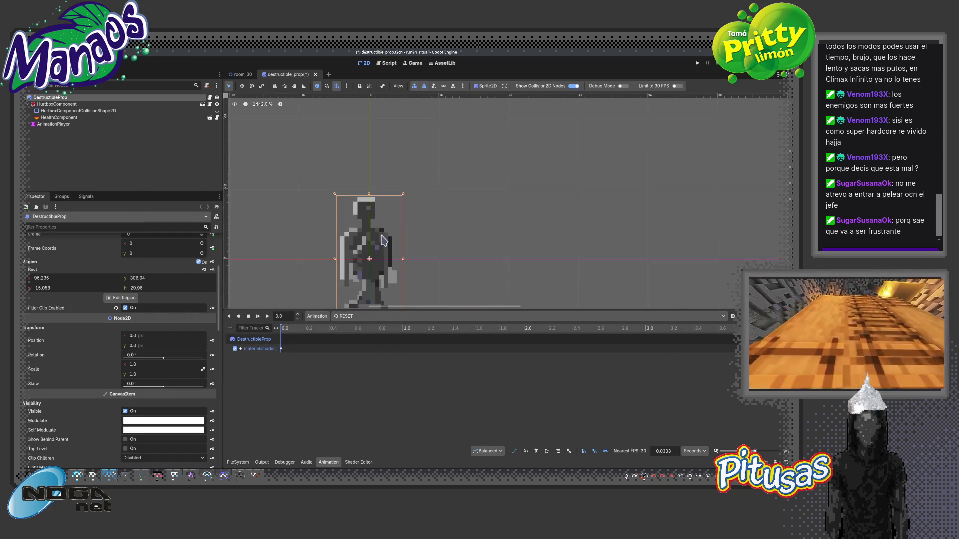
drag(383, 241, 381, 222)
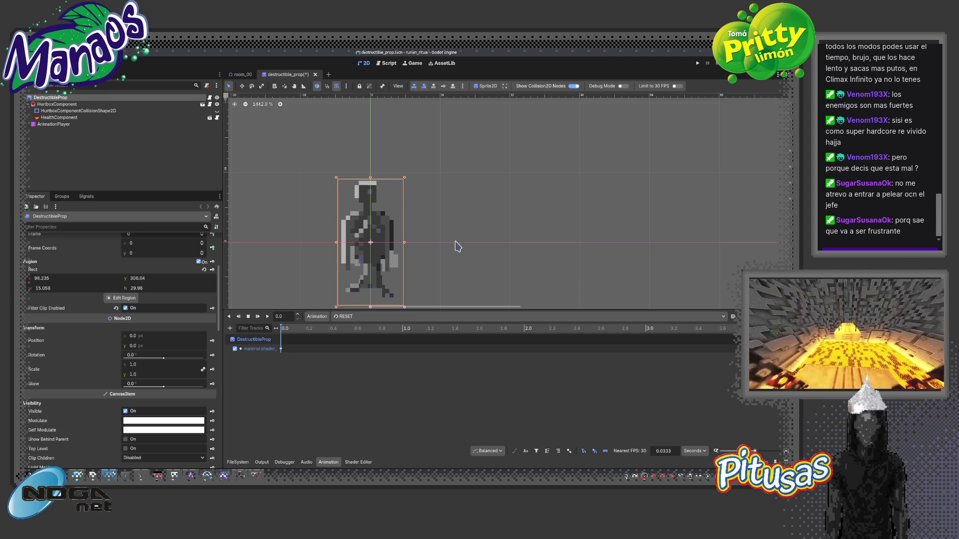
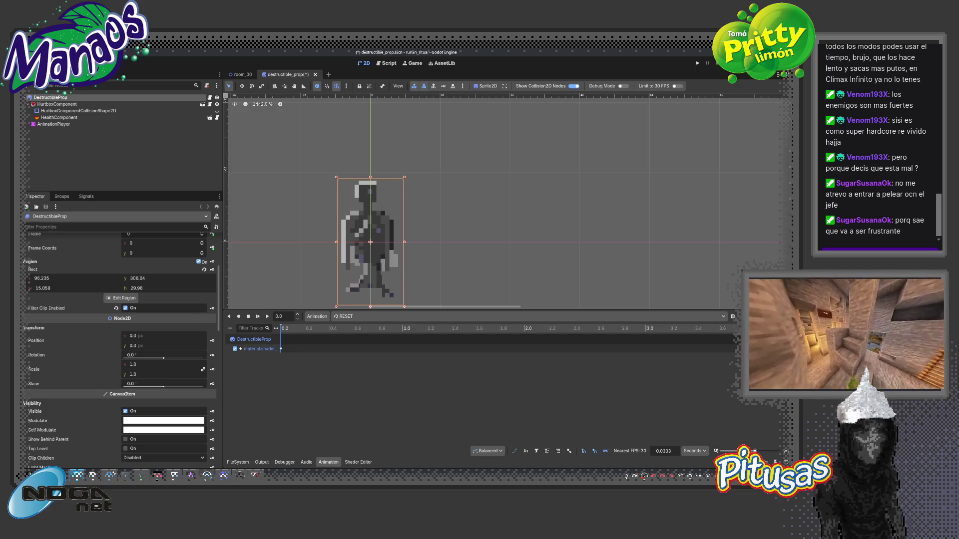
Recentre the sprite and switch the animation editor to the 'destroyed' animation.
drag(442, 253, 508, 230)
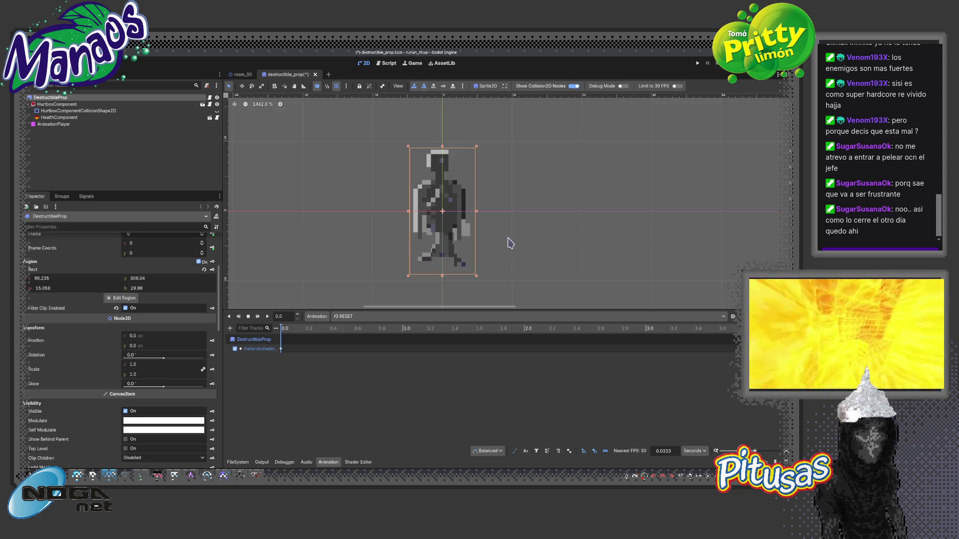
click(367, 317)
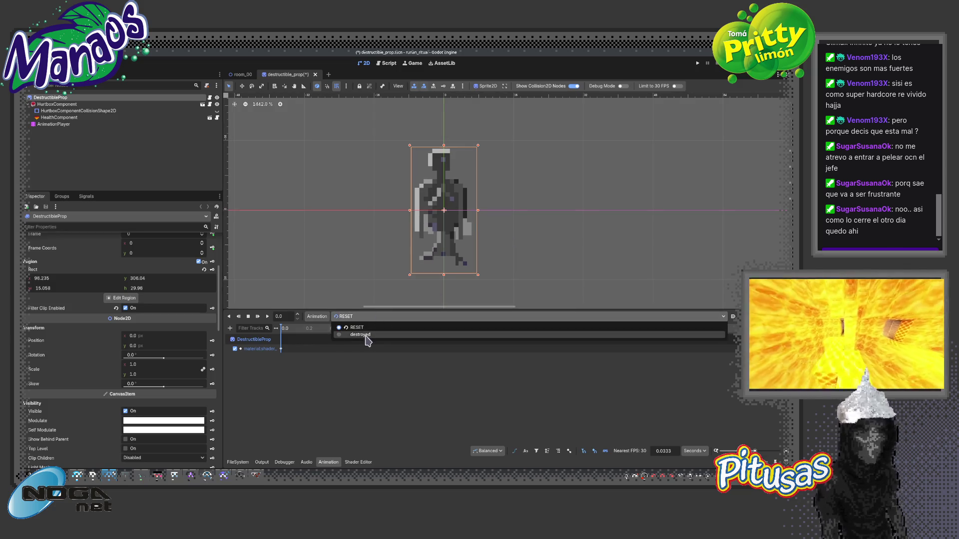
click(367, 339)
Scrub the destroyed timeline to preview the prop shattering, then rewind to 0.0.
mouse_move(282, 332)
mouse_down()
mouse_move(319, 338)
mouse_move(278, 344)
mouse_move(384, 342)
mouse_move(274, 341)
mouse_move(335, 344)
mouse_move(285, 346)
mouse_move(332, 343)
mouse_move(286, 346)
mouse_move(318, 351)
mouse_up()
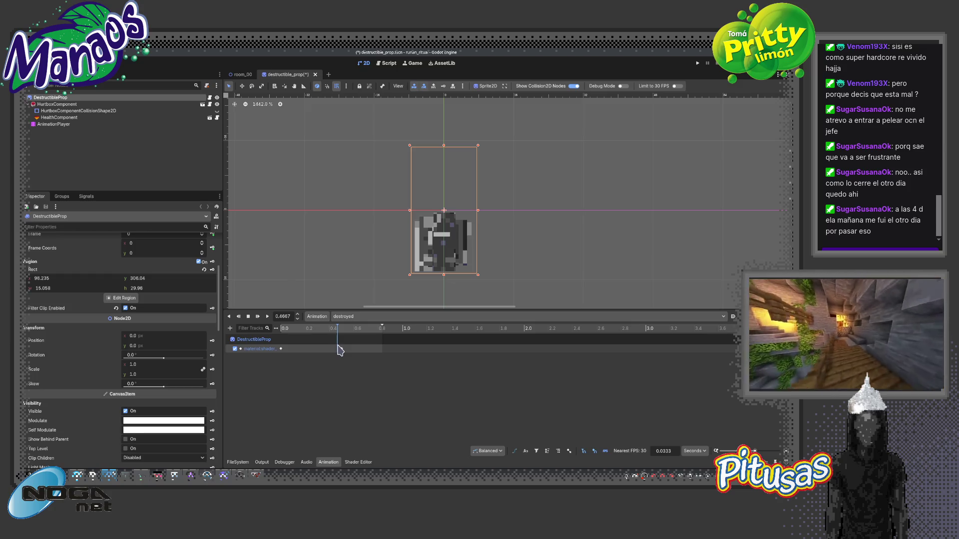
mouse_move(384, 356)
mouse_down()
mouse_move(336, 343)
mouse_move(315, 349)
mouse_up()
mouse_move(296, 348)
mouse_down()
mouse_move(343, 349)
mouse_move(312, 348)
mouse_up()
click(257, 317)
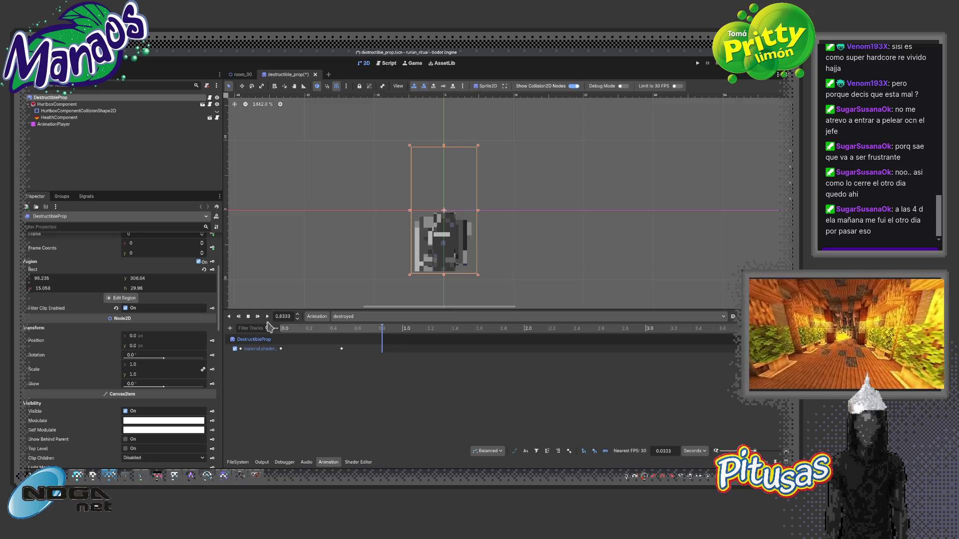
mouse_move(273, 335)
mouse_down()
mouse_move(343, 345)
mouse_move(279, 349)
mouse_up()
key(d)
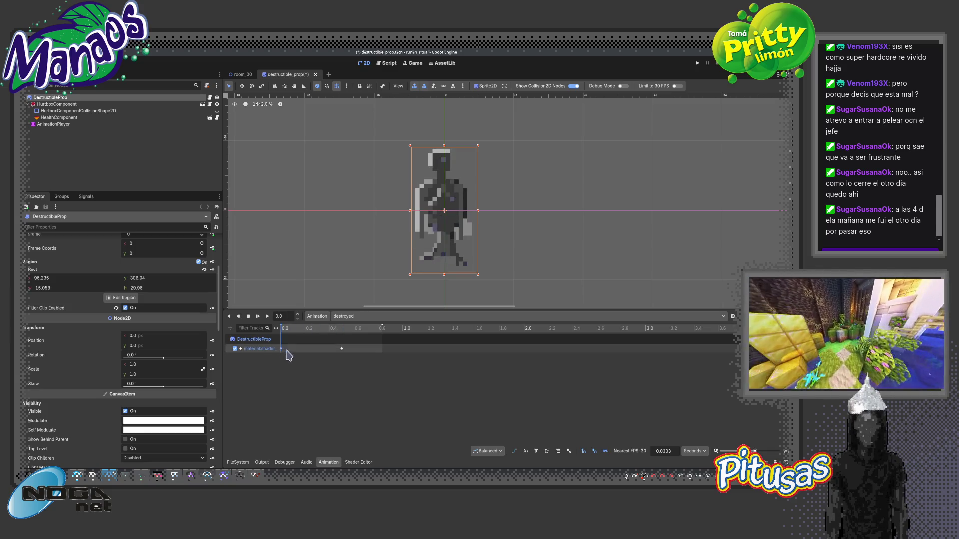
Select DestructibleProp and set its shader Ground Level to 0.9.
click(54, 124)
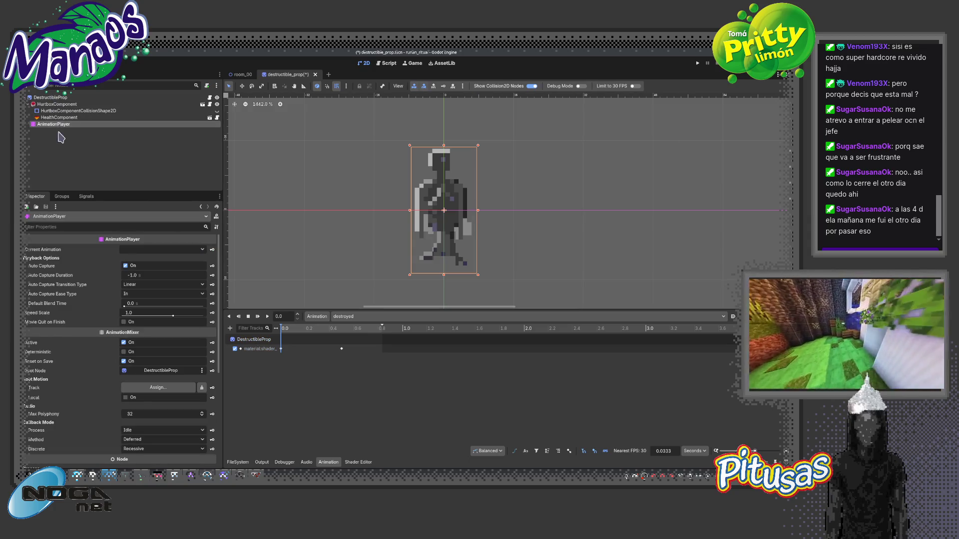
click(50, 97)
drag(220, 285, 213, 382)
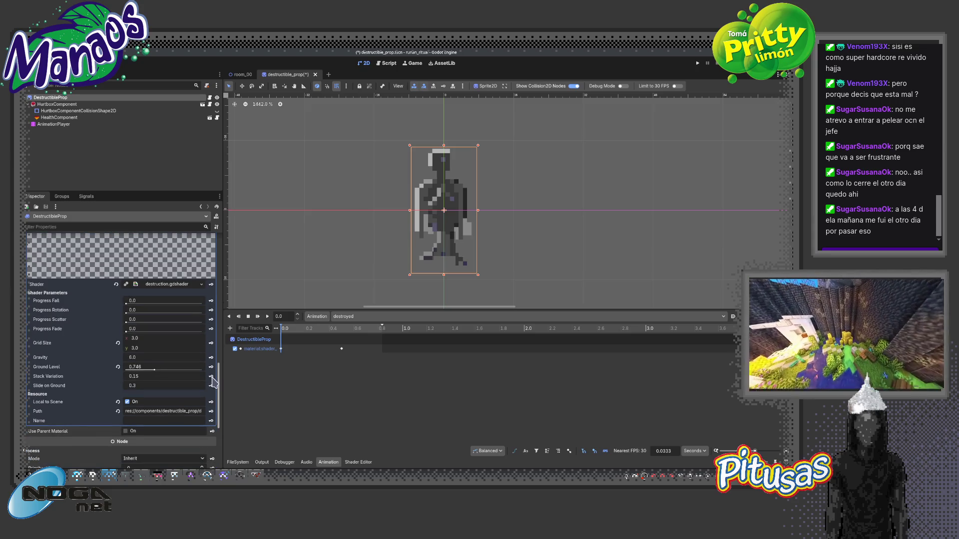
click(118, 368)
mouse_move(288, 331)
mouse_down()
mouse_move(326, 342)
mouse_move(282, 346)
mouse_up()
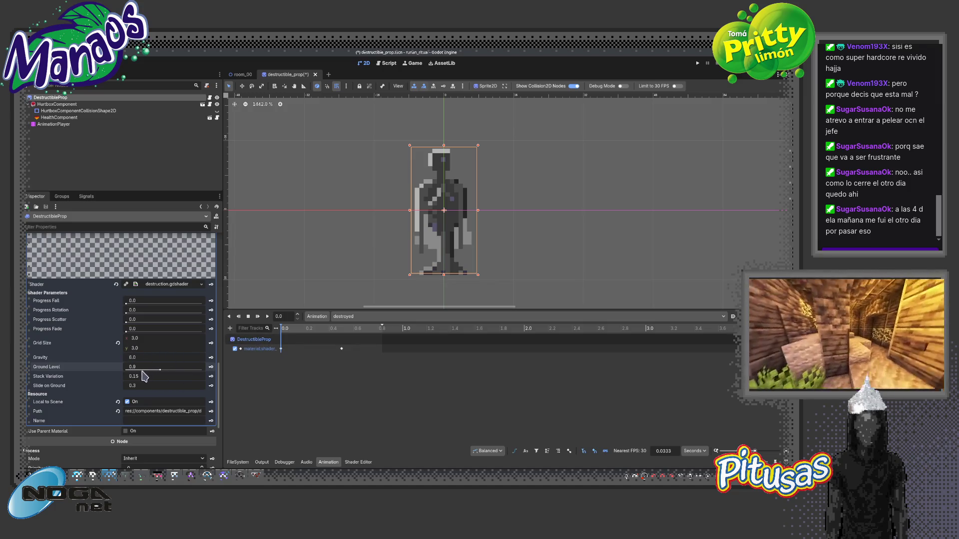
Key Ground Level into a new shader material track in the destroyed animation.
click(211, 368)
click(370, 287)
drag(282, 341, 342, 338)
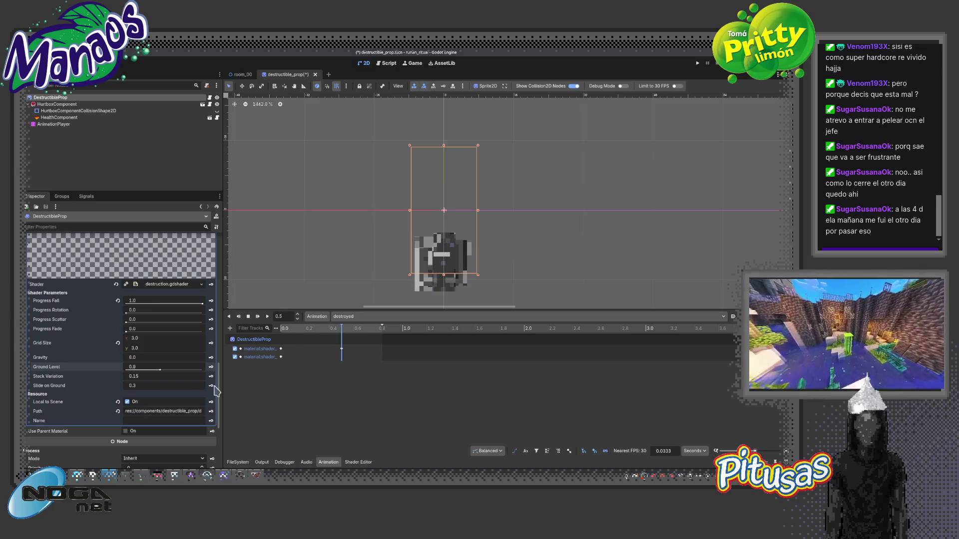
drag(160, 371, 155, 371)
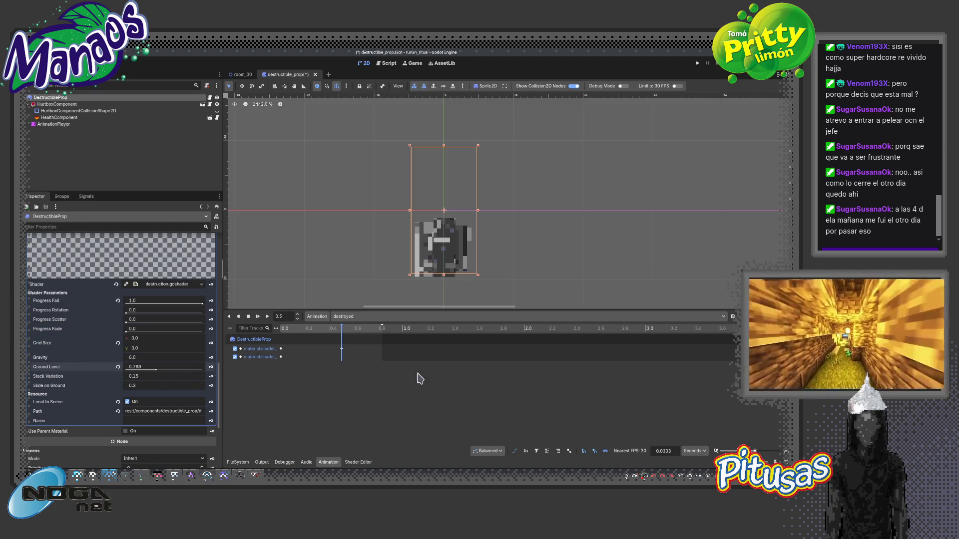
Insert an extra key on the second track, move it to 0.2 seconds, and play to check timing.
click(334, 331)
click(281, 357)
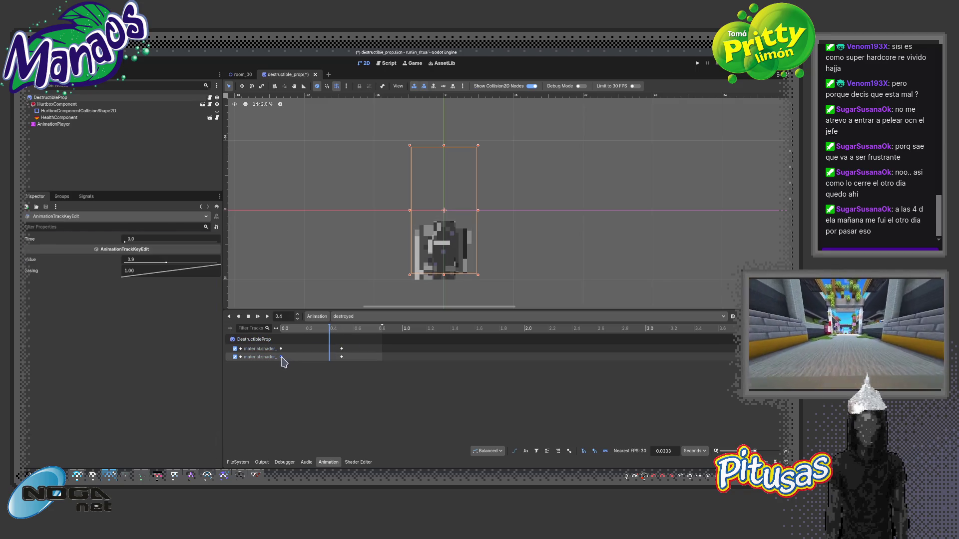
right_click(328, 357)
click(350, 365)
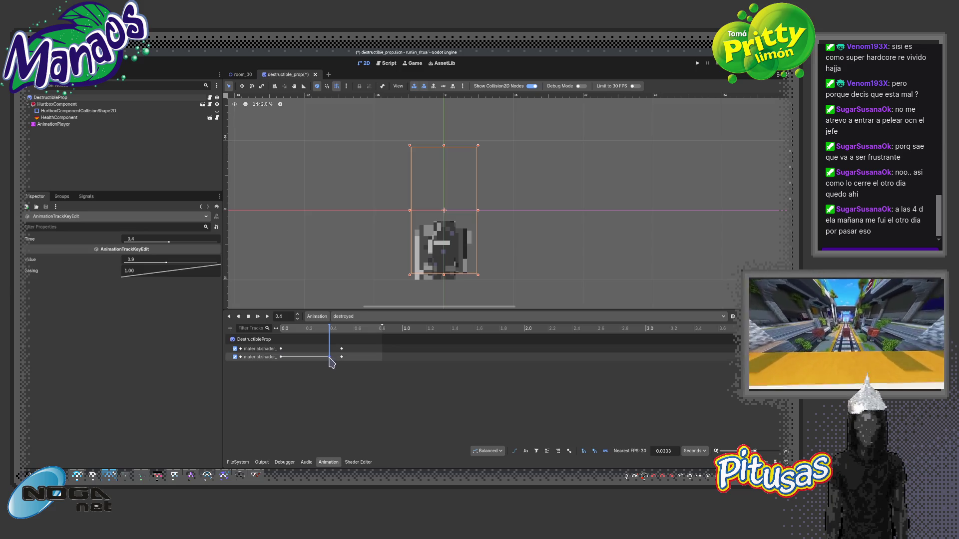
click(258, 317)
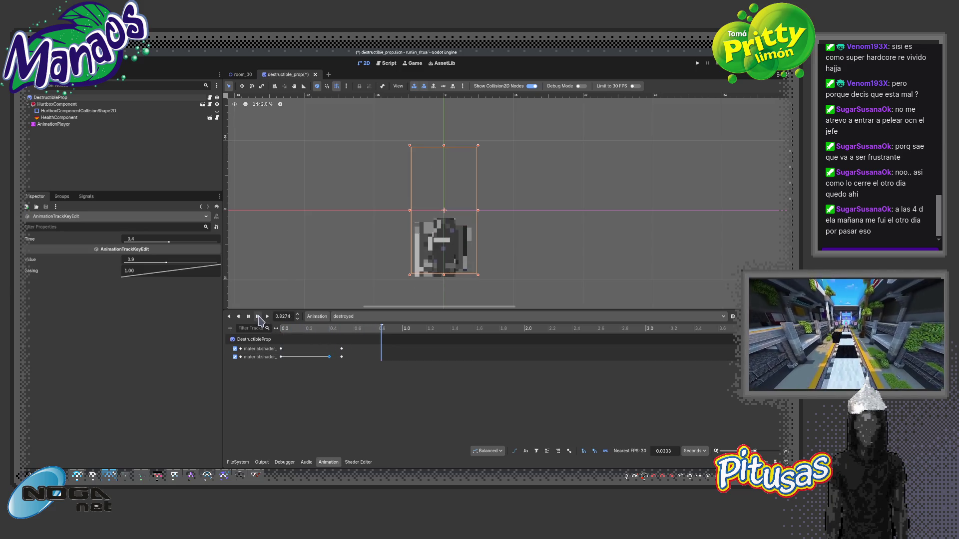
mouse_move(309, 359)
mouse_down()
mouse_move(307, 329)
mouse_move(324, 329)
mouse_move(282, 330)
mouse_move(299, 349)
mouse_move(374, 349)
mouse_move(288, 358)
mouse_move(348, 339)
mouse_move(263, 335)
mouse_move(305, 339)
mouse_up()
click(258, 316)
Delete the stray 0.6 key from the second track and scrub to review the shatter.
click(341, 356)
key(Delete)
click(333, 330)
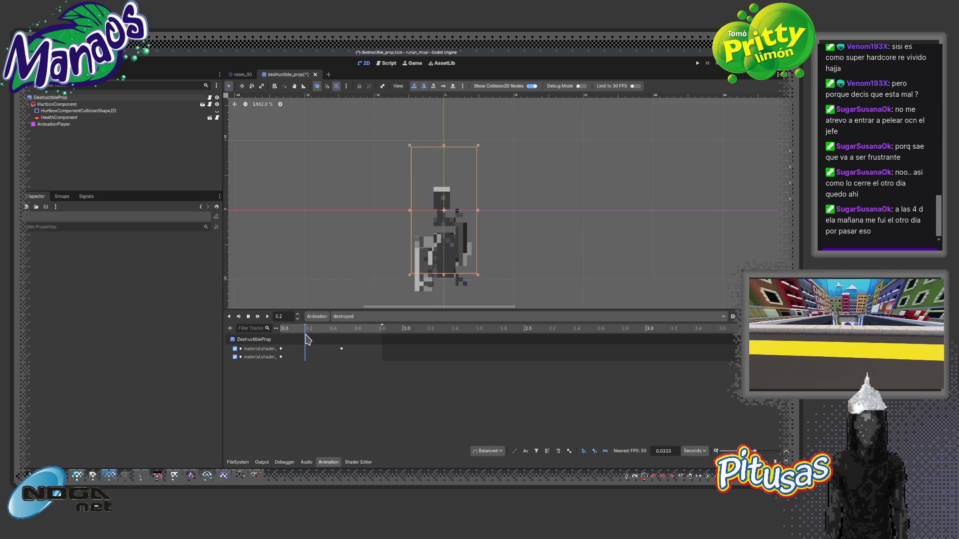
mouse_move(320, 334)
mouse_down()
mouse_move(295, 330)
mouse_move(339, 341)
mouse_move(299, 342)
mouse_move(342, 346)
mouse_move(279, 348)
mouse_up()
click(258, 356)
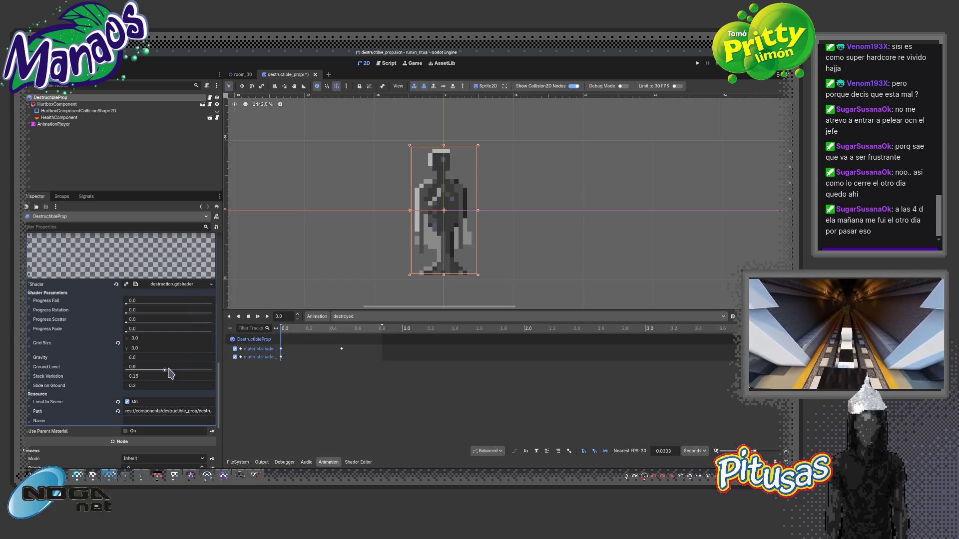
mouse_move(282, 329)
mouse_down()
mouse_move(342, 341)
mouse_move(279, 343)
mouse_move(295, 331)
mouse_move(344, 337)
mouse_up()
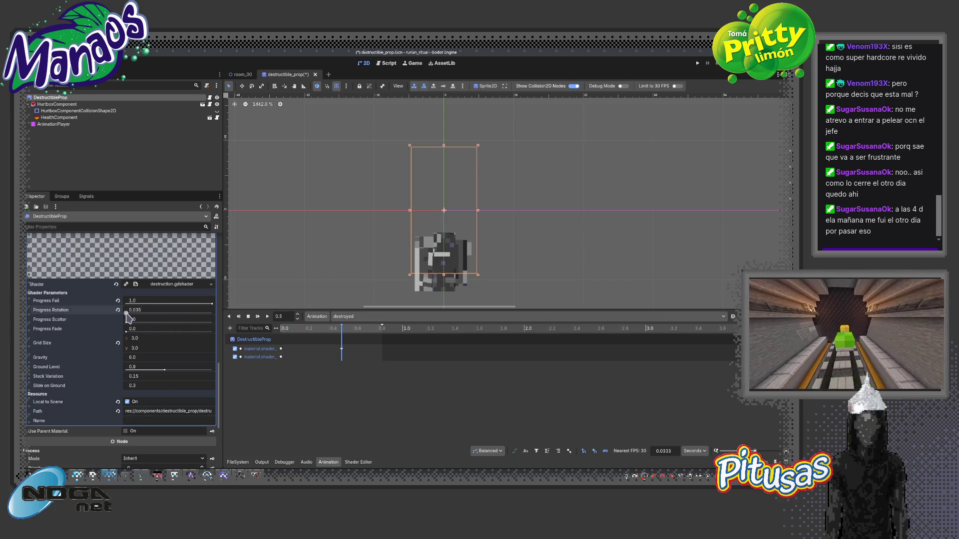
Set Progress Rotation to 0.351 and key it into a new shader track.
drag(126, 314, 155, 310)
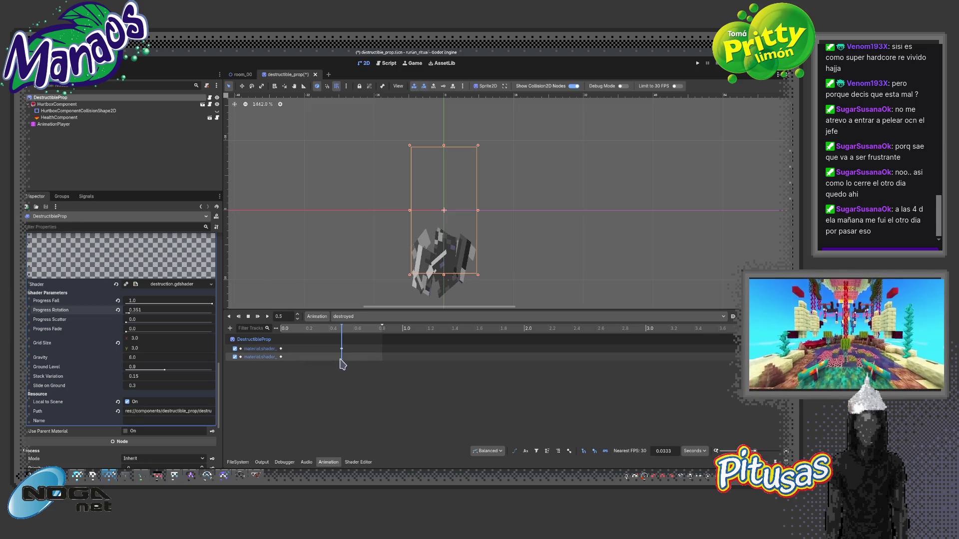
click(54, 124)
click(50, 97)
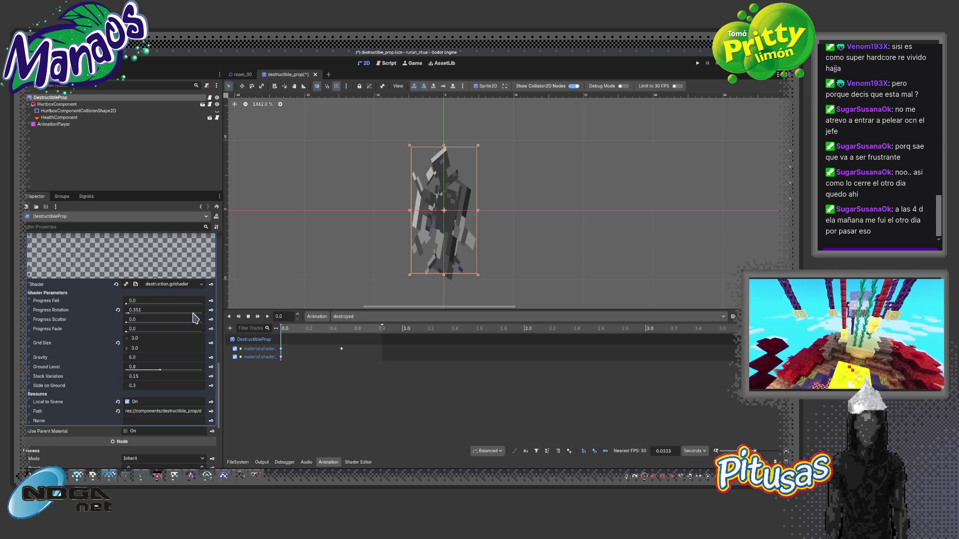
click(341, 329)
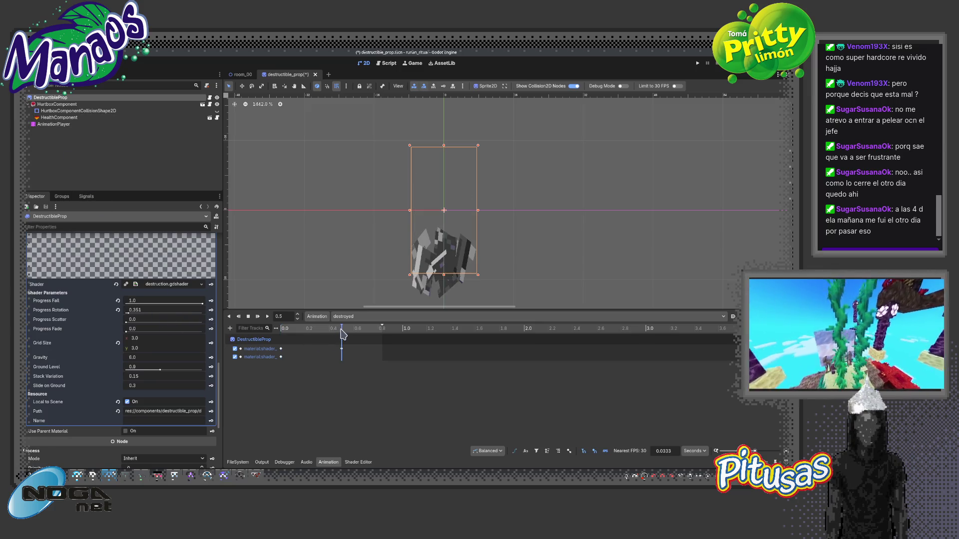
click(211, 311)
click(372, 281)
Reset Progress Rotation to 0.0, move its key to 0.3 seconds, and play the animation.
drag(342, 328, 284, 339)
click(117, 310)
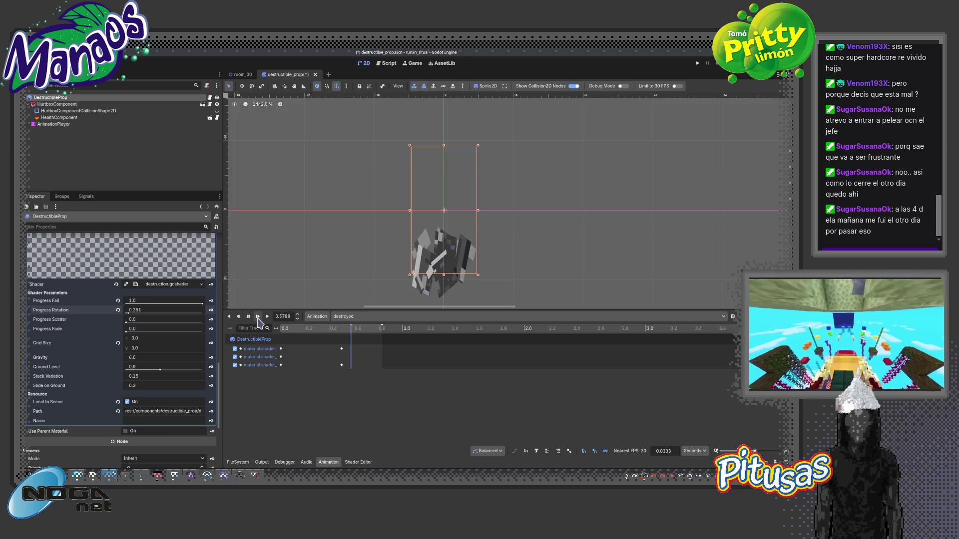
drag(342, 365, 320, 366)
click(258, 317)
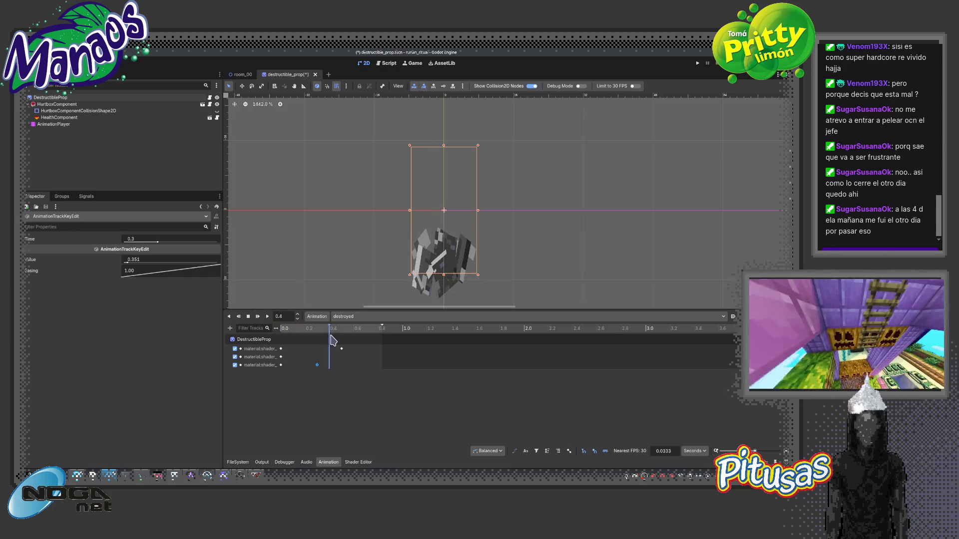
click(281, 343)
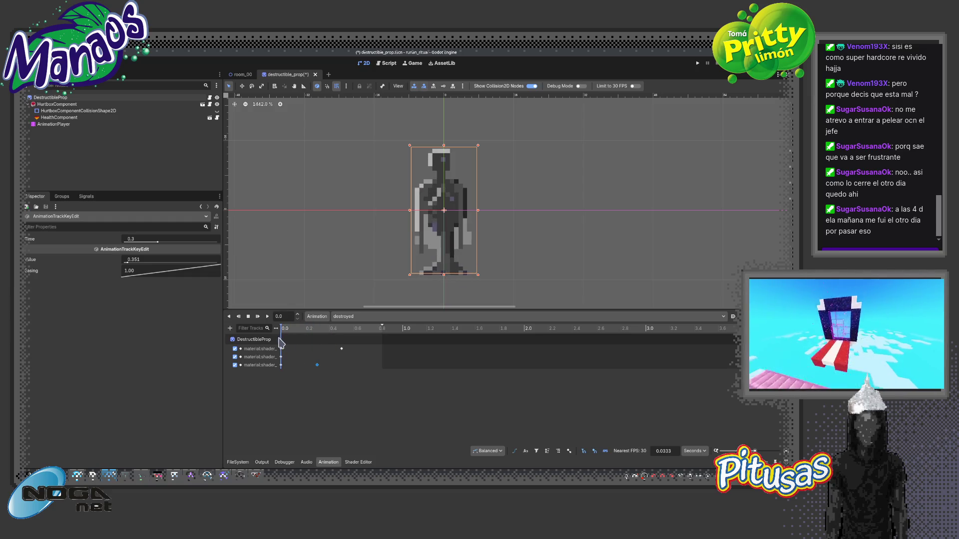
Select DestructibleProp and scroll its Inspector to Material > Shader Parameters.
click(60, 98)
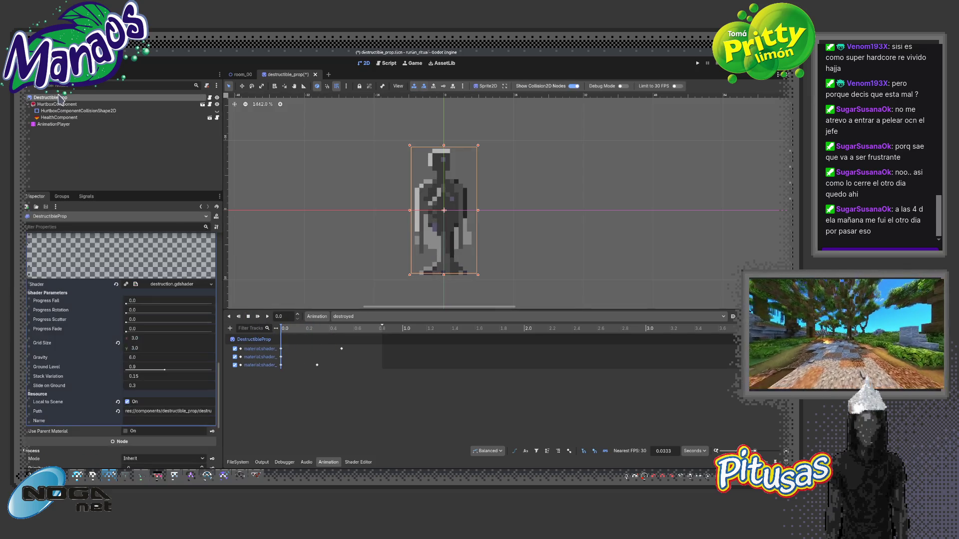
click(63, 124)
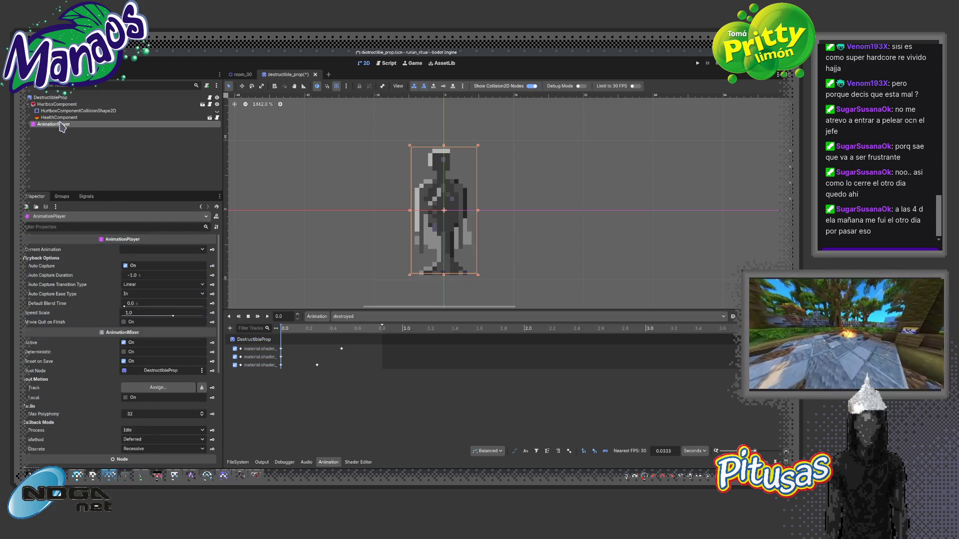
click(43, 98)
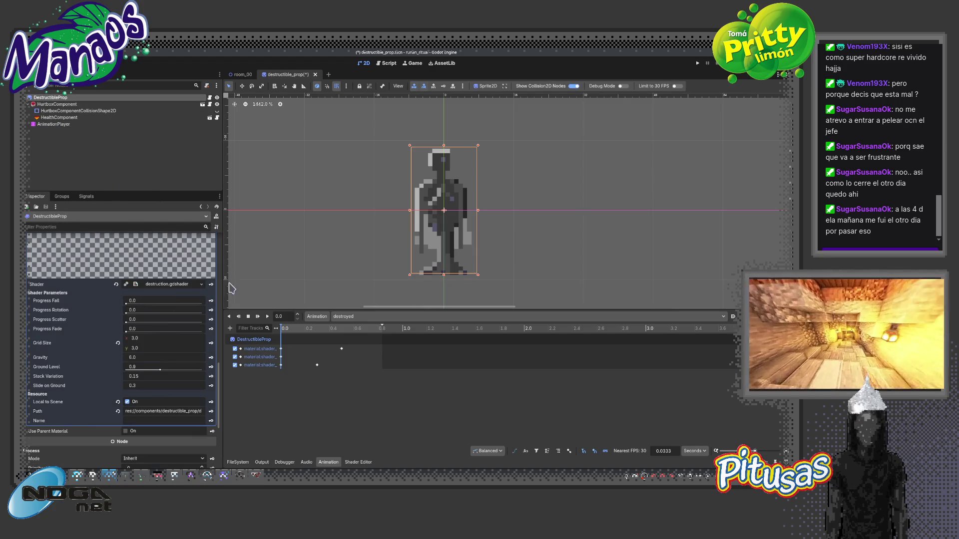
scroll(220, 380, up, 15)
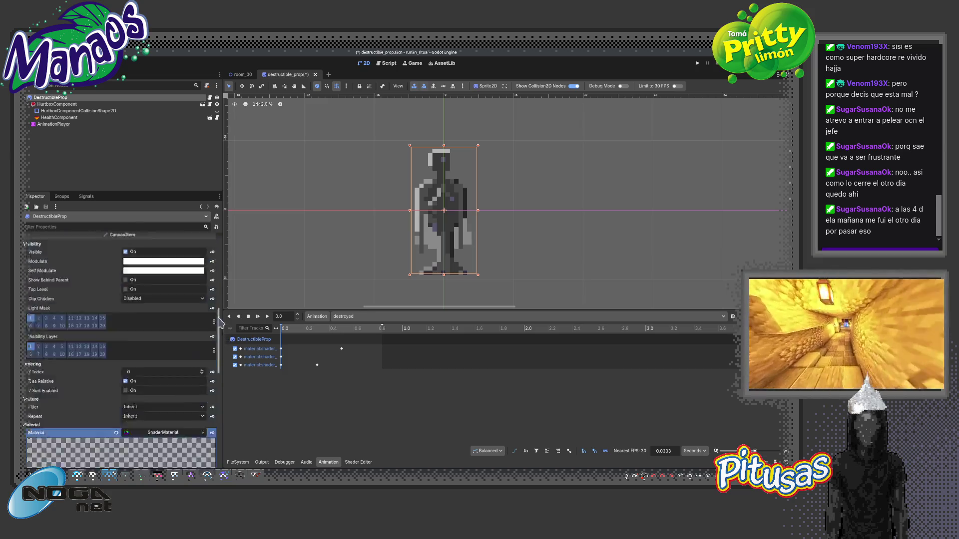
click(217, 227)
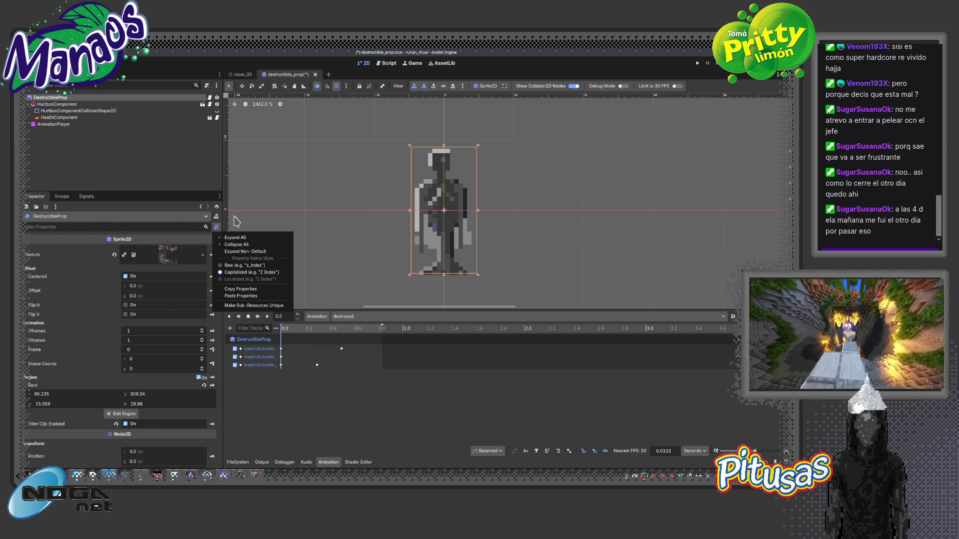
click(250, 235)
mouse_move(218, 254)
mouse_down()
mouse_move(216, 396)
mouse_move(217, 379)
mouse_up()
Lower the shader's Gravity, replay the destroyed animation, and switch to the room_00 scene.
click(293, 329)
mouse_move(293, 333)
mouse_down()
mouse_move(308, 333)
mouse_move(292, 334)
mouse_move(300, 338)
mouse_up()
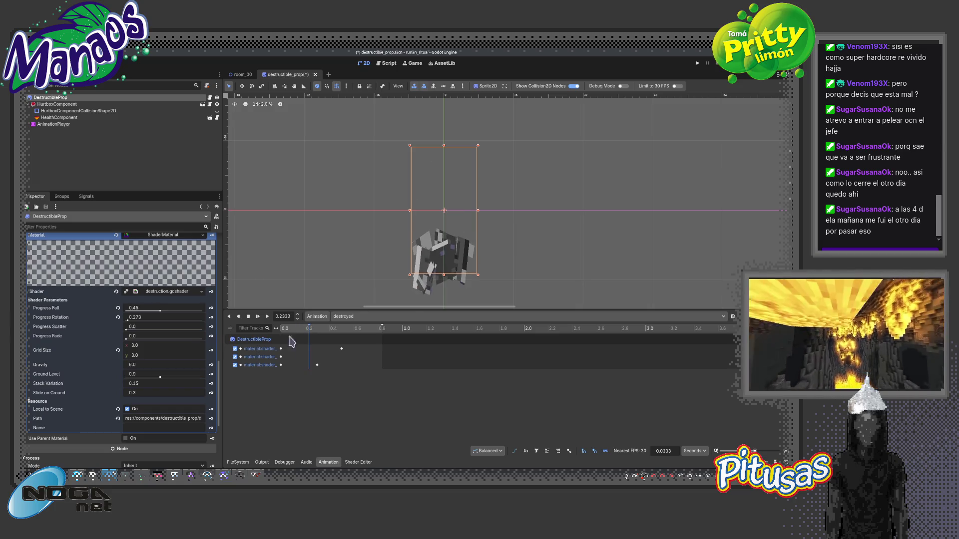
mouse_move(141, 367)
mouse_down()
mouse_move(119, 367)
mouse_move(131, 367)
mouse_up()
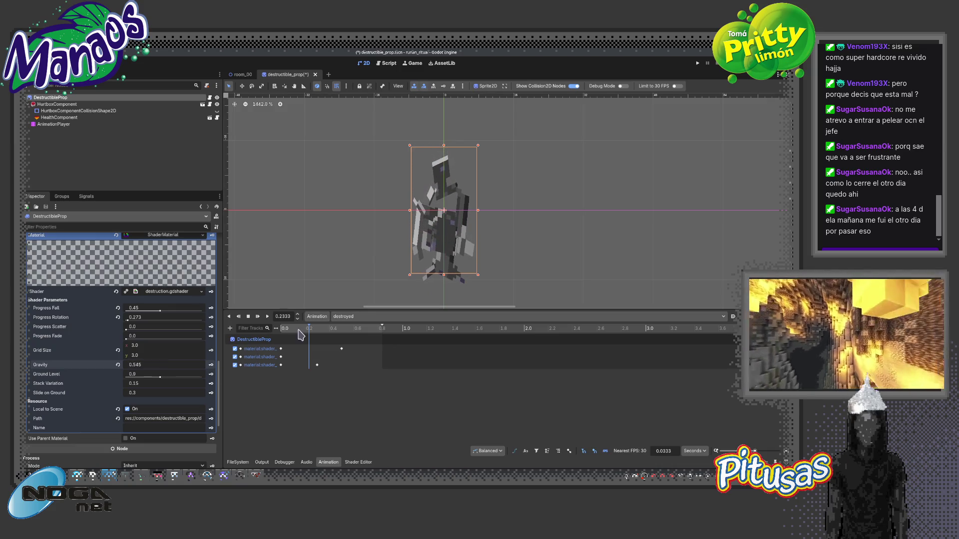
drag(315, 331, 281, 336)
click(258, 317)
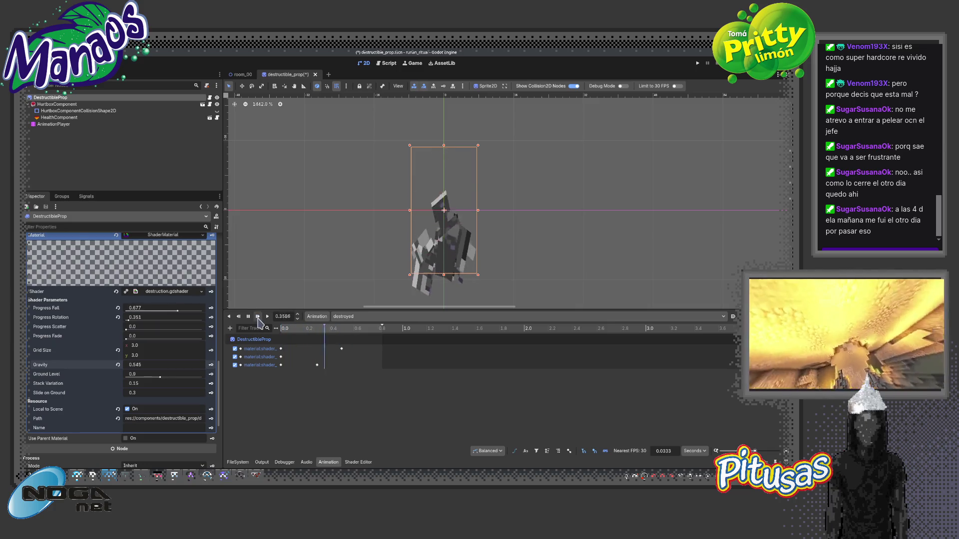
click(257, 317)
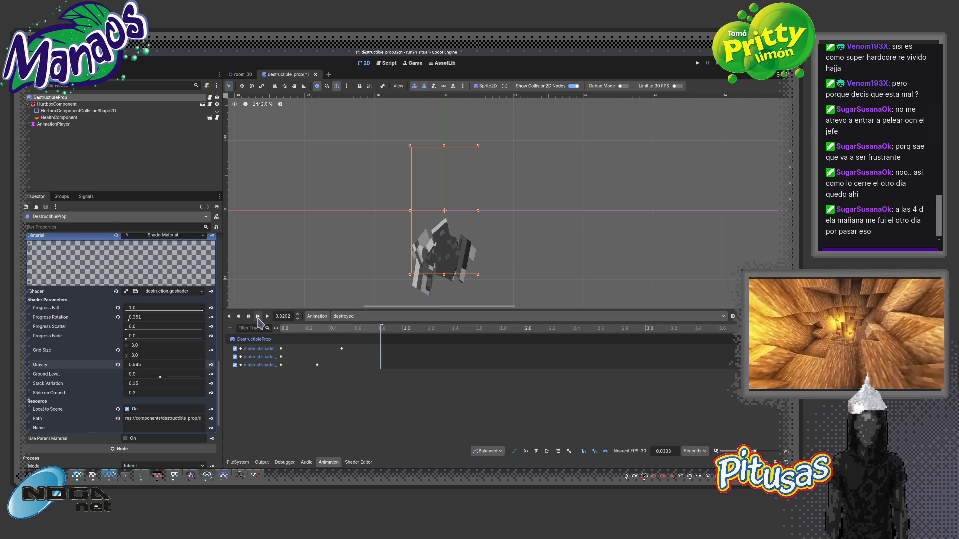
click(257, 317)
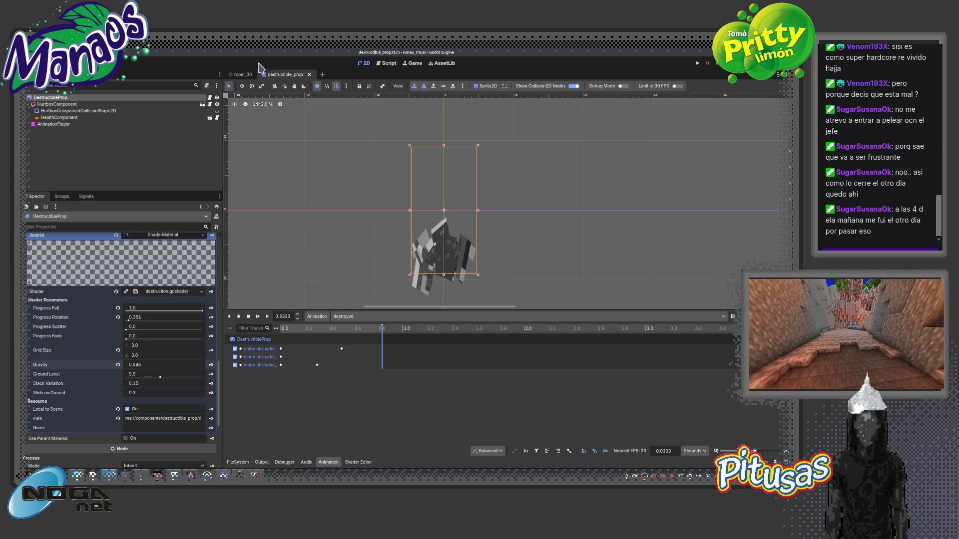
click(241, 74)
Test-run the game with F5, then briefly open and close the background_01 scene.
key(F5)
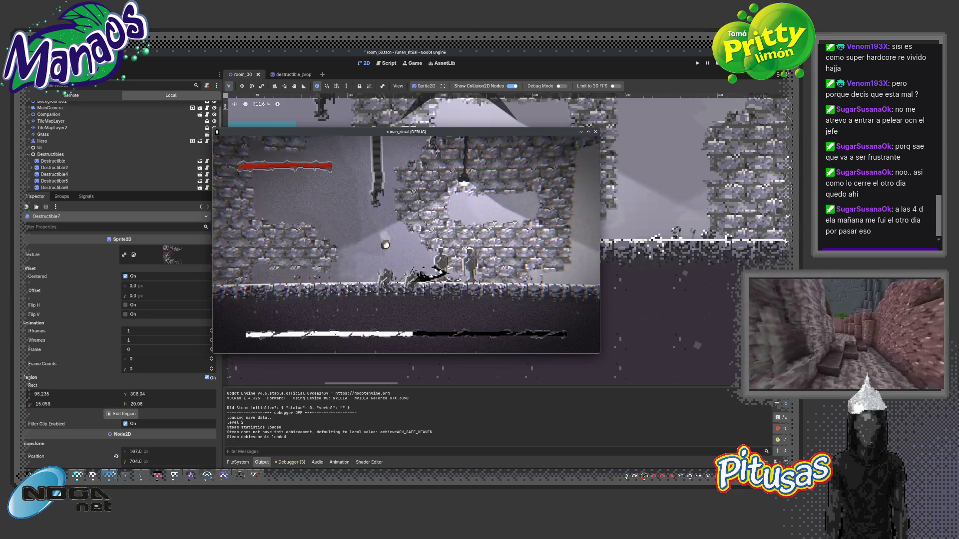
key(F8)
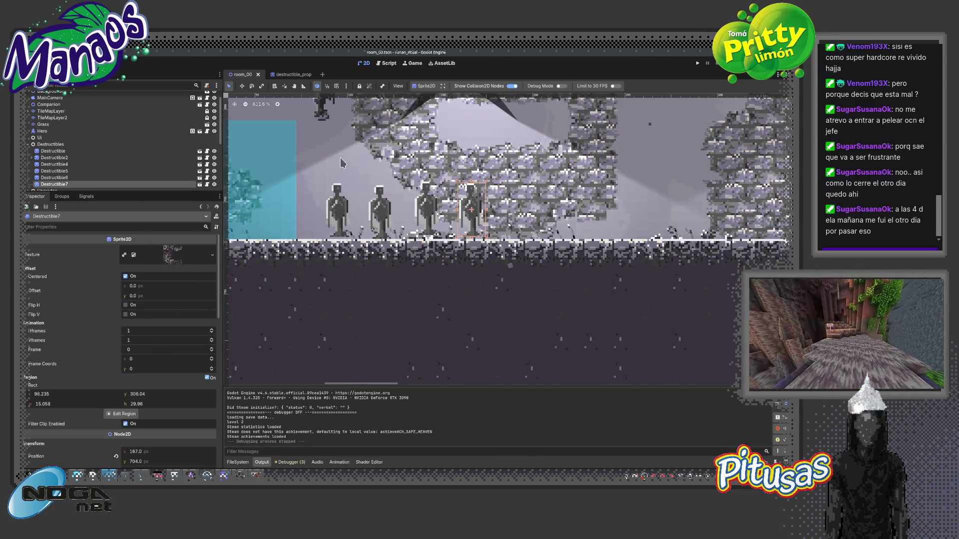
double_click(351, 160)
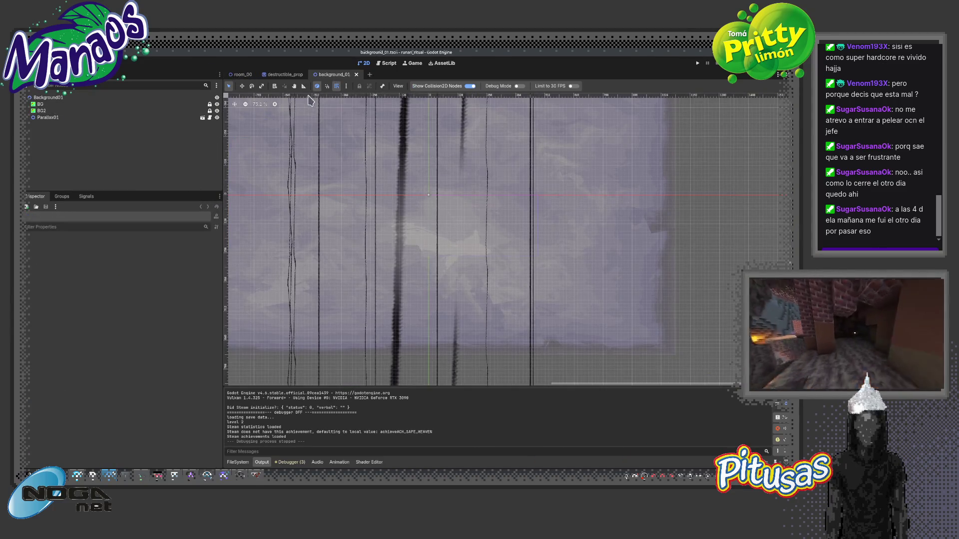
middle_click(327, 75)
click(240, 74)
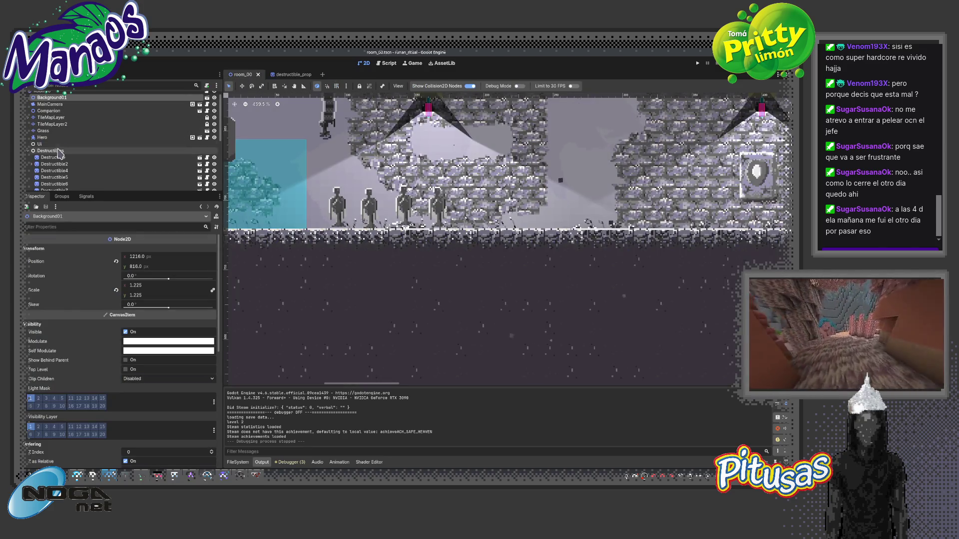
Lock Background01 against editing and select the Destructibles group.
scroll(189, 122, up, 1)
click(360, 87)
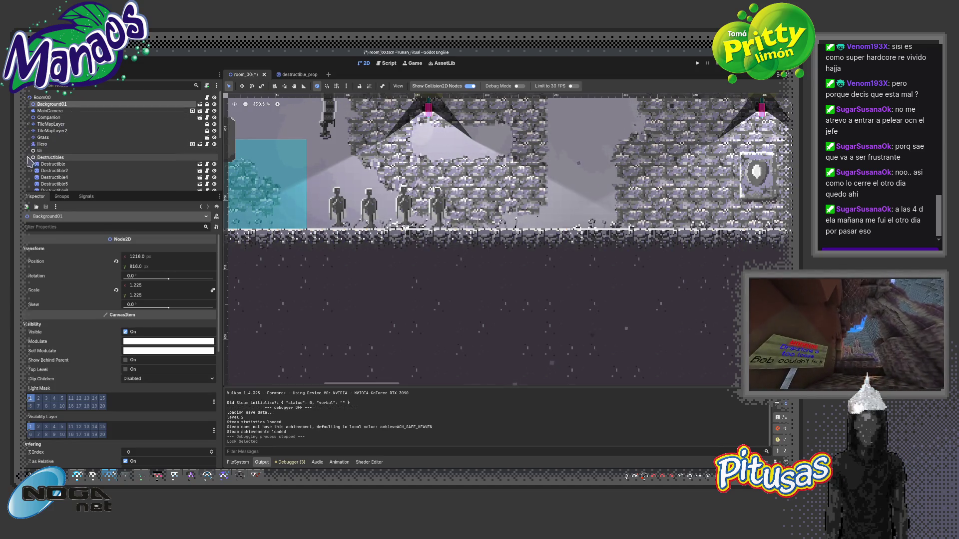
scroll(47, 154, down, 1)
click(55, 147)
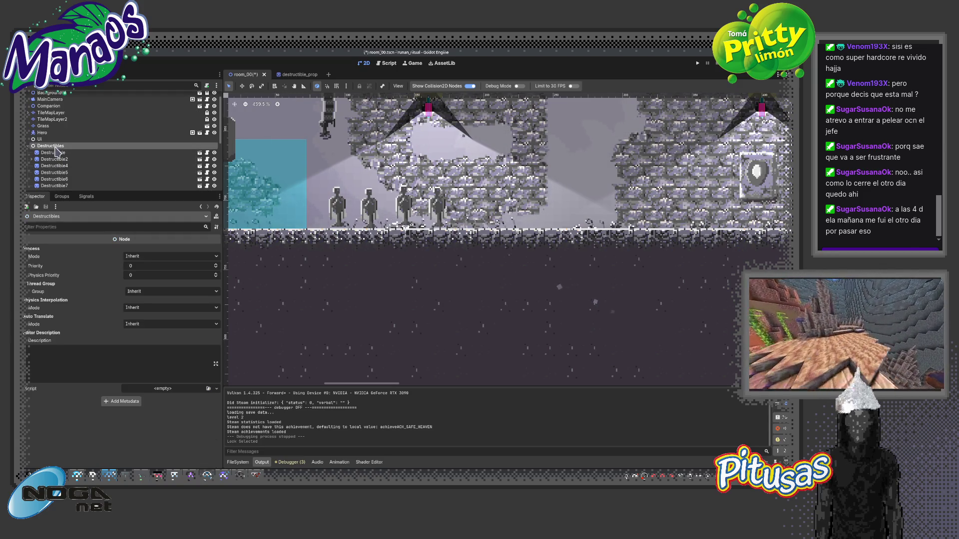
Instance destructible_prop.tscn under Destructibles and move it to the top.
key(ctrl+shift+a)
text(destru)
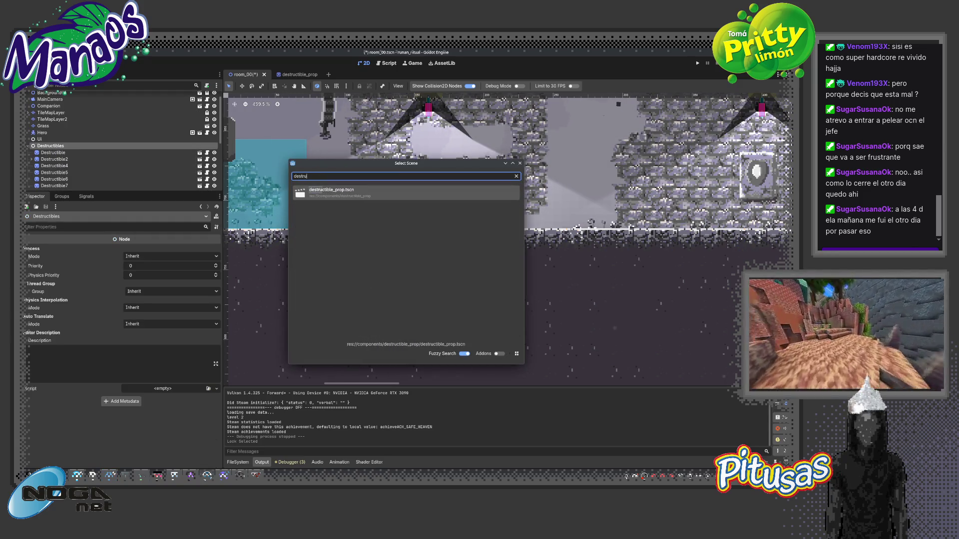
key(Return)
drag(56, 184, 48, 145)
Delete the six old Destructible nodes and select the new DestructibleProp.
click(53, 151)
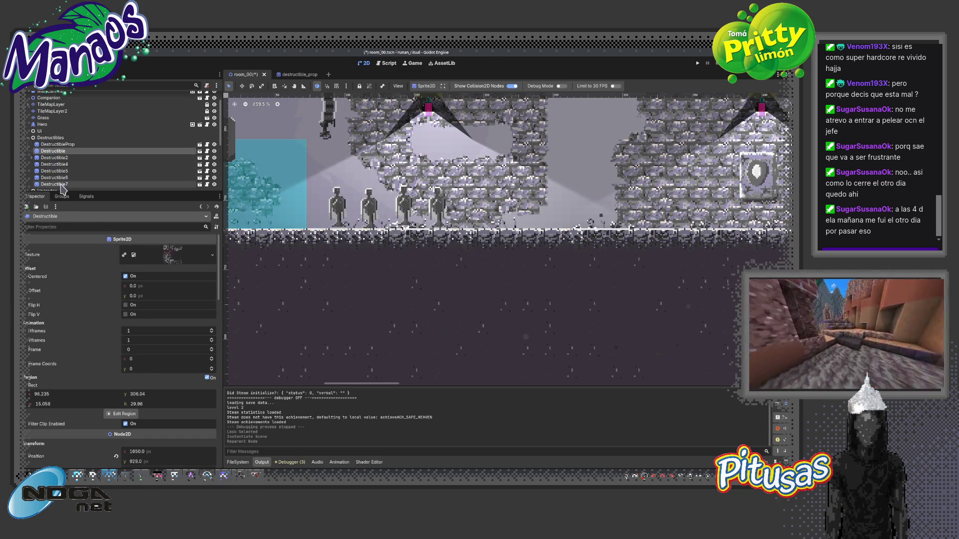
shift+click(75, 184)
scroll(95, 175, down, 3)
key(Delete)
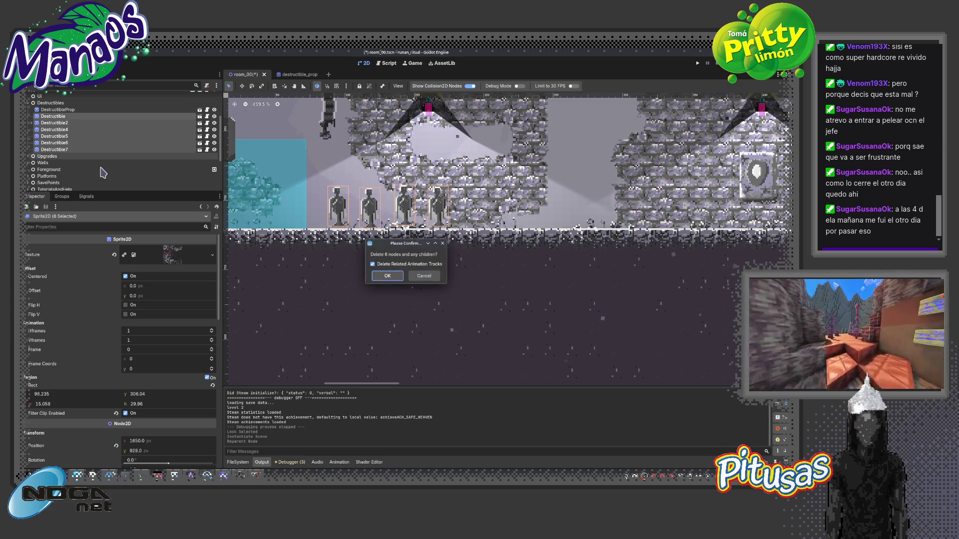
key(Return)
click(70, 112)
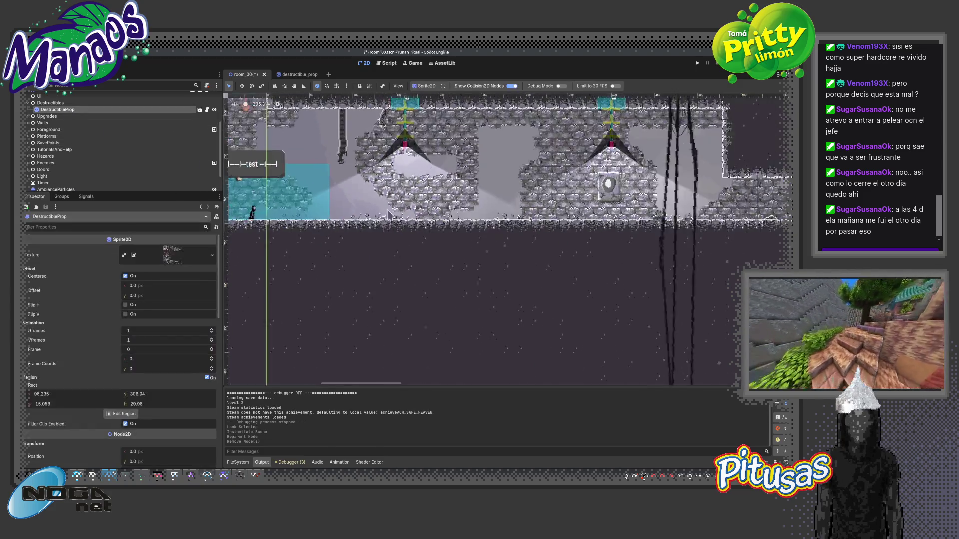
Move the DestructibleProp onto the floor near the player.
key(f)
scroll(379, 214, down, 5)
key(w)
scroll(443, 271, down, 5)
mouse_move(448, 270)
mouse_down()
mouse_move(434, 150)
mouse_move(421, 197)
mouse_up()
scroll(421, 197, up, 5)
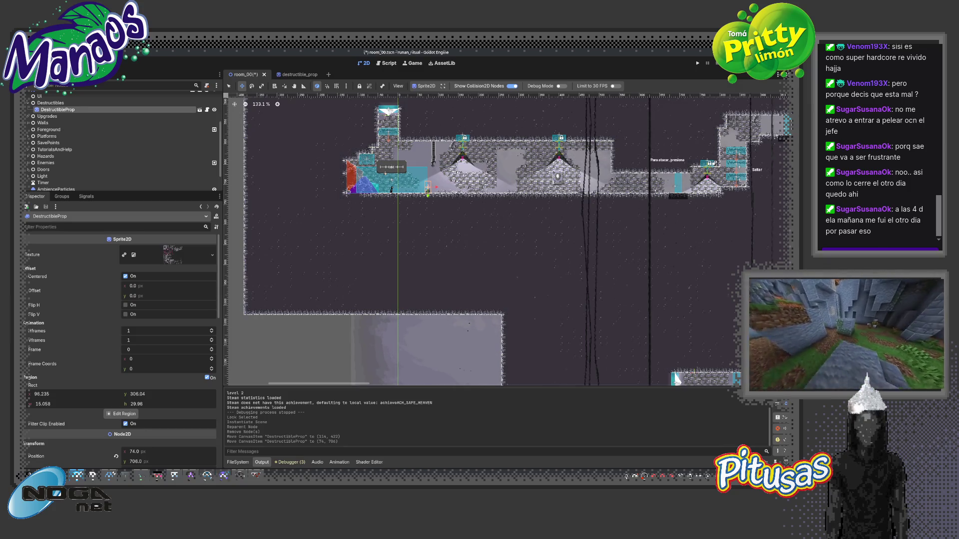
scroll(348, 190, up, 8)
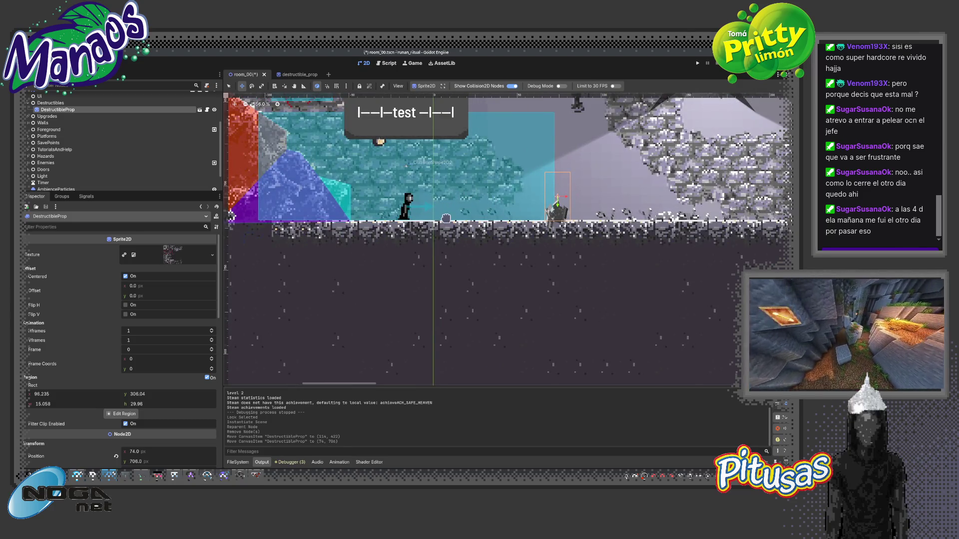
scroll(535, 204, up, 3)
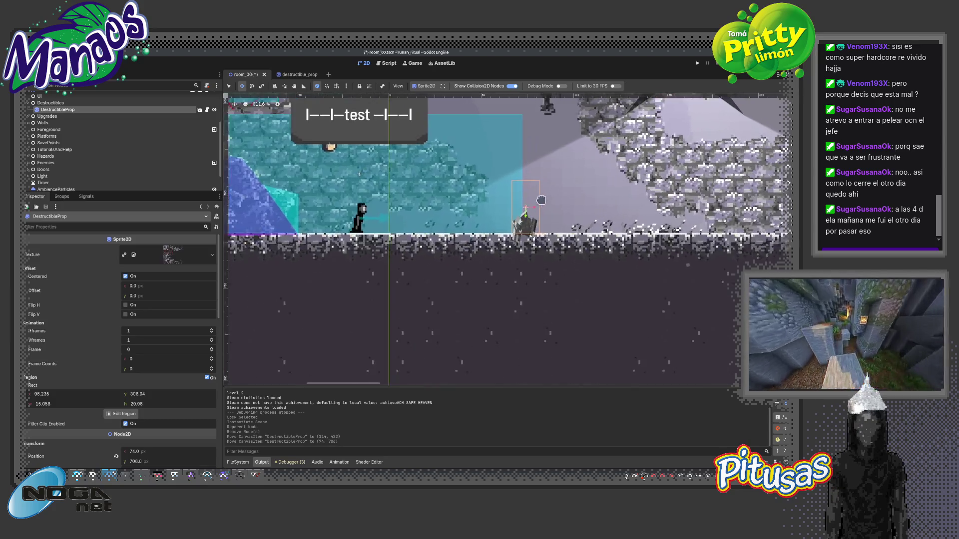
Save and test-run the game, then return to the destructible_prop scene.
key(F5)
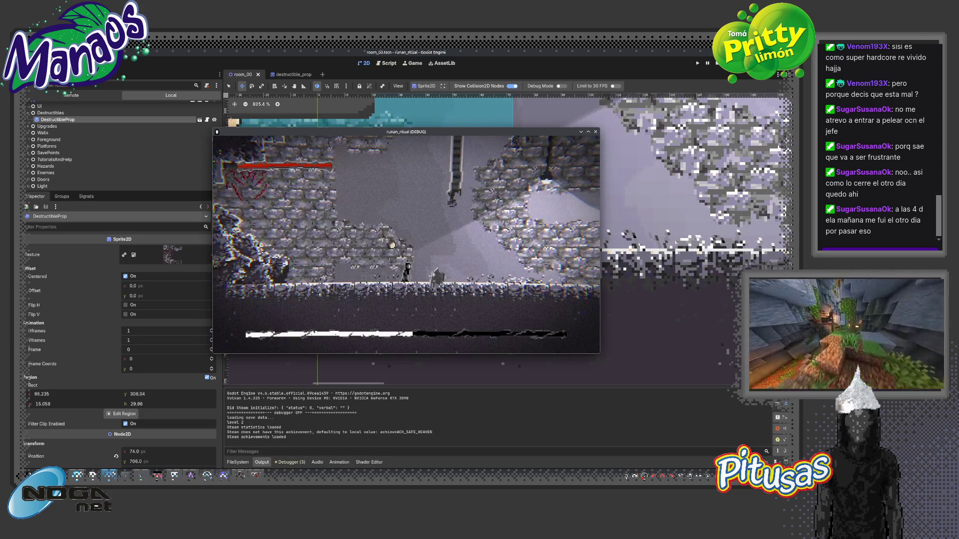
key(F8)
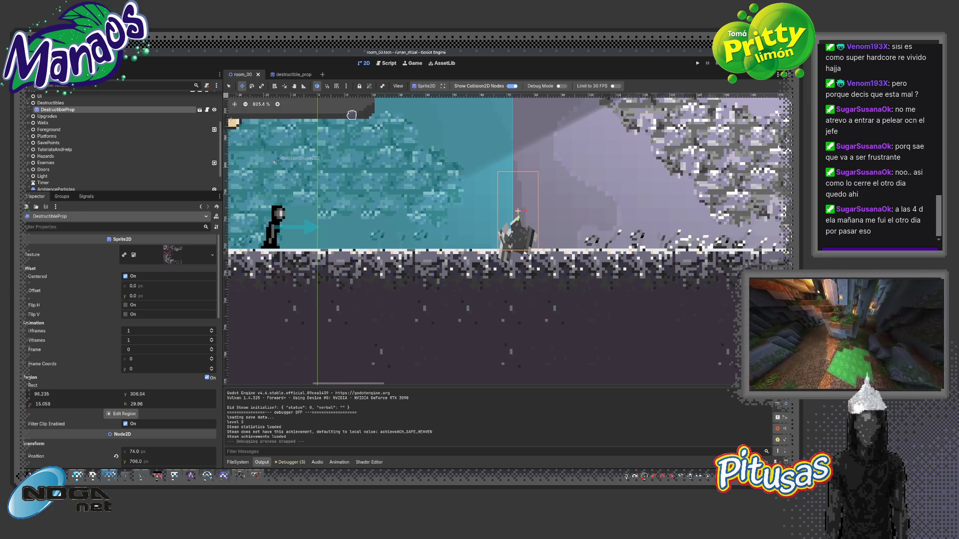
click(289, 74)
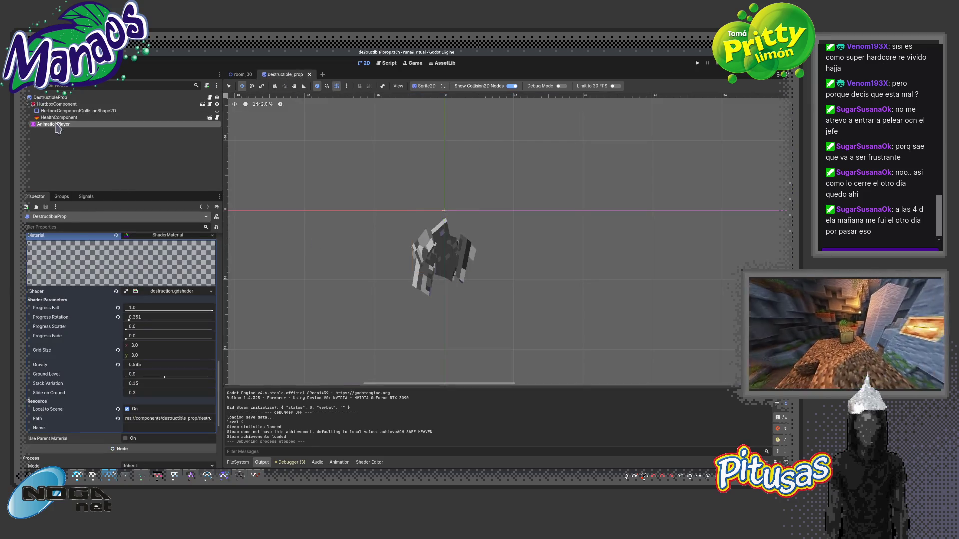
Select the AnimationPlayer and inspect a keyframe on the first shader track.
click(57, 125)
click(379, 316)
click(350, 327)
scroll(344, 256, down, 2)
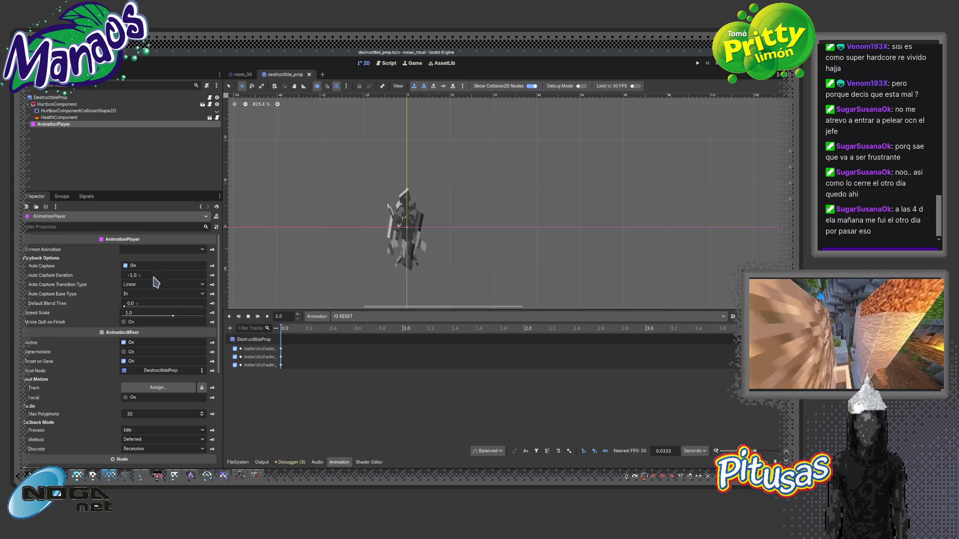
click(281, 348)
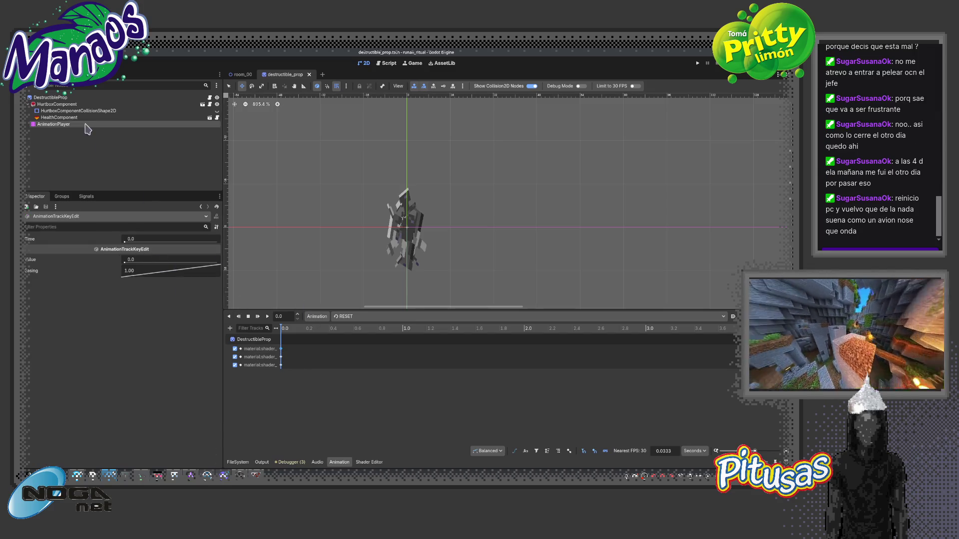
Reset Progress Rotation and Gravity to 0 and key Gravity into a new track.
click(50, 97)
click(118, 317)
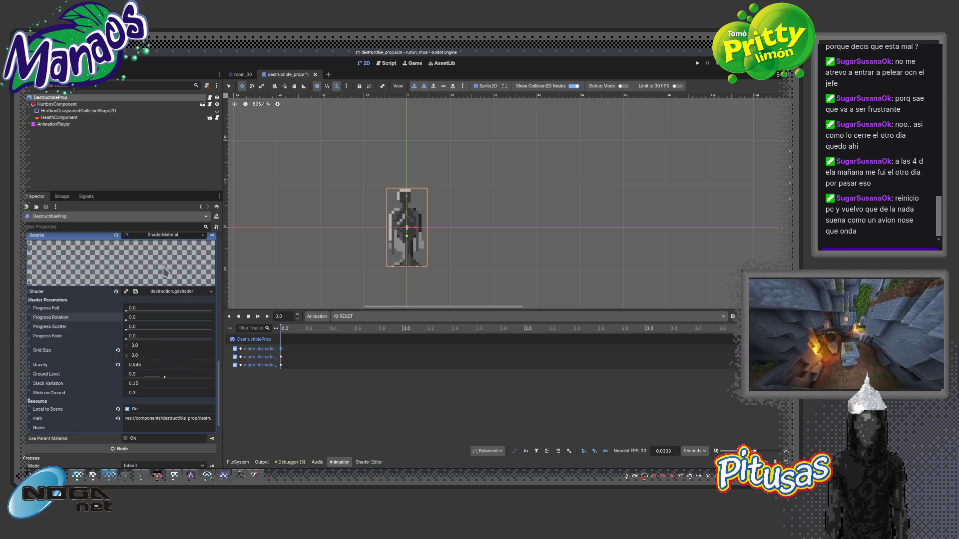
click(53, 124)
click(49, 97)
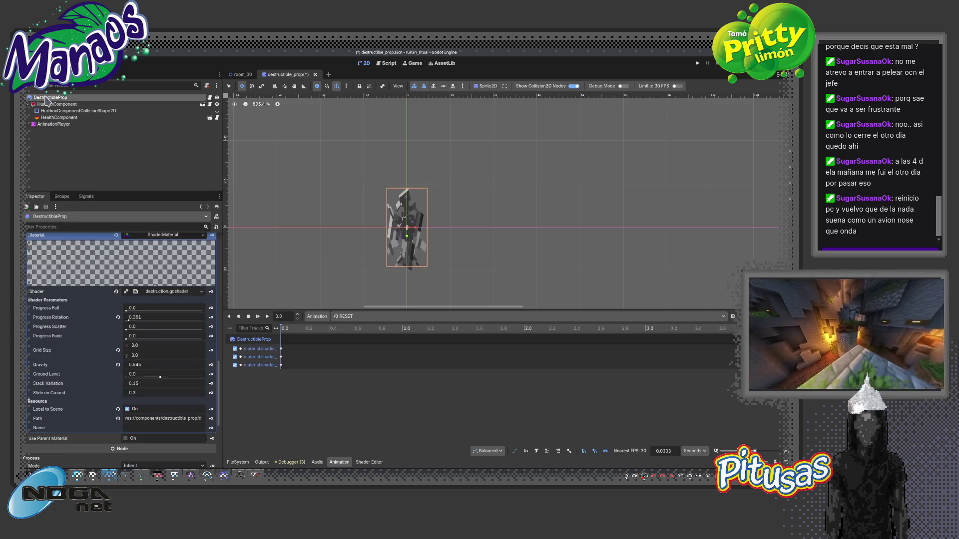
click(117, 317)
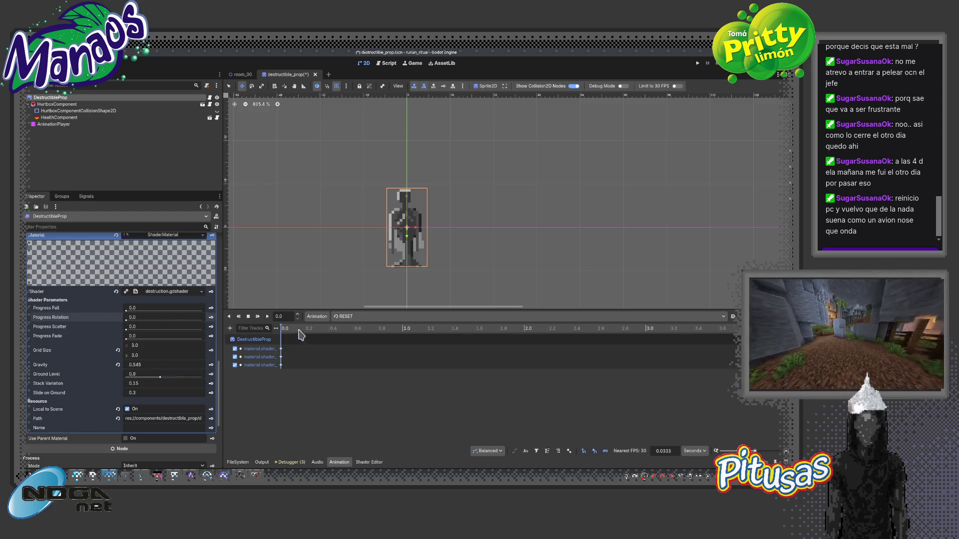
click(118, 365)
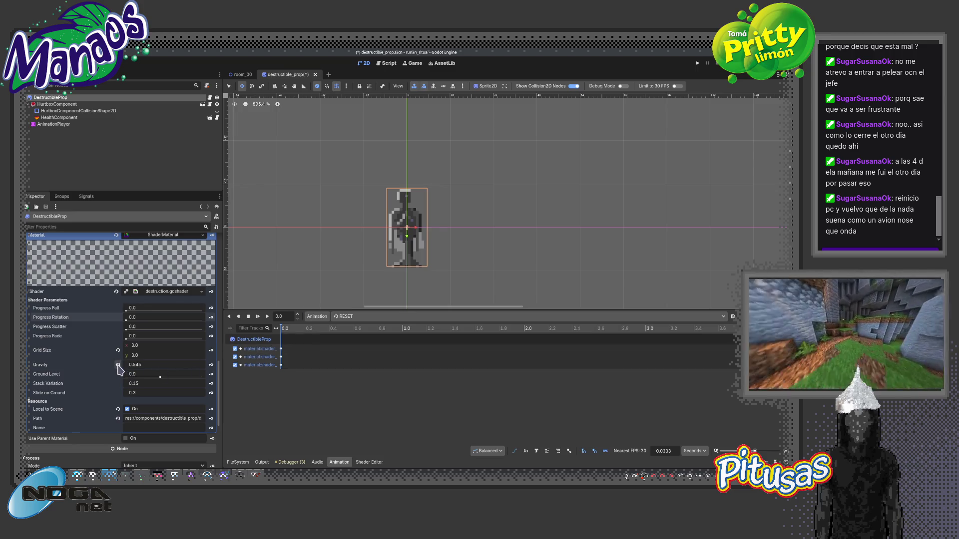
click(210, 365)
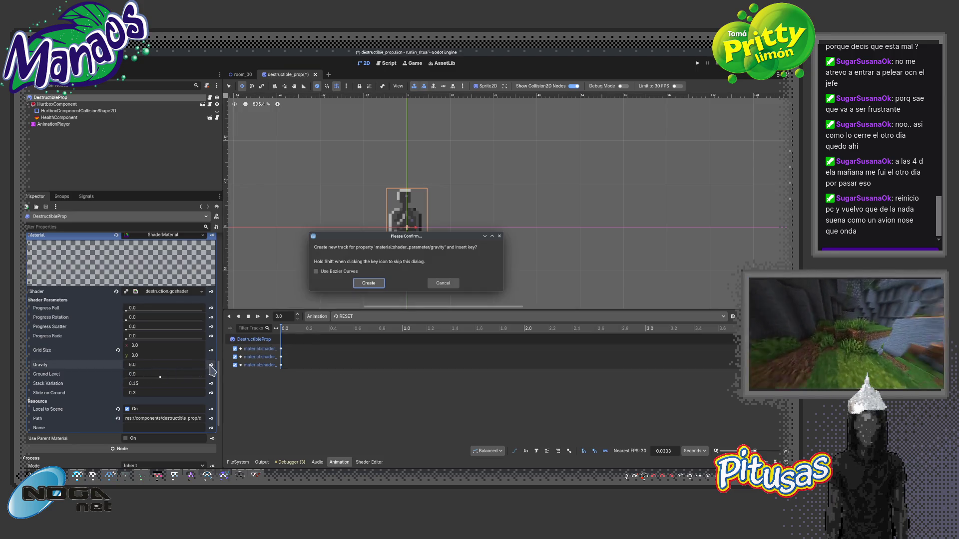
click(367, 283)
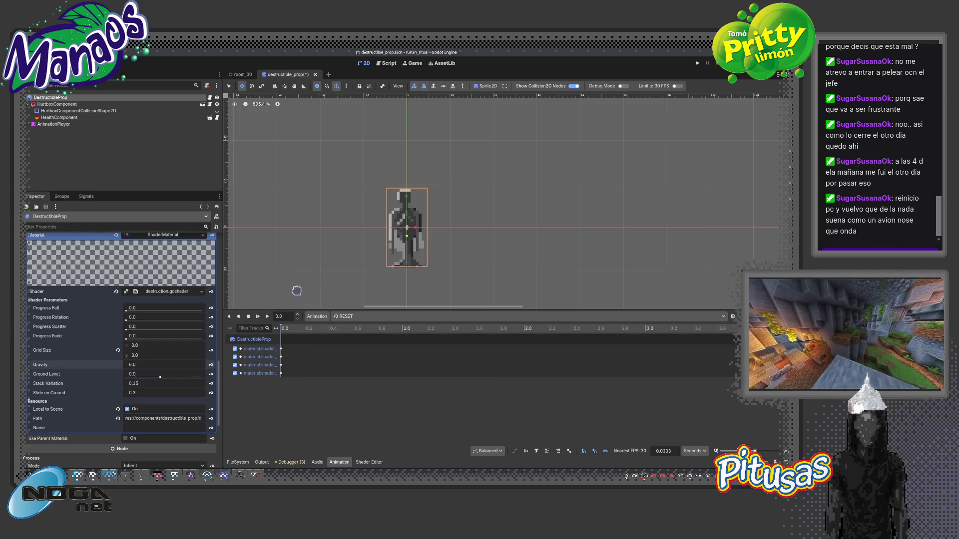
Run room_00 and move the player into the statue to break it.
click(242, 74)
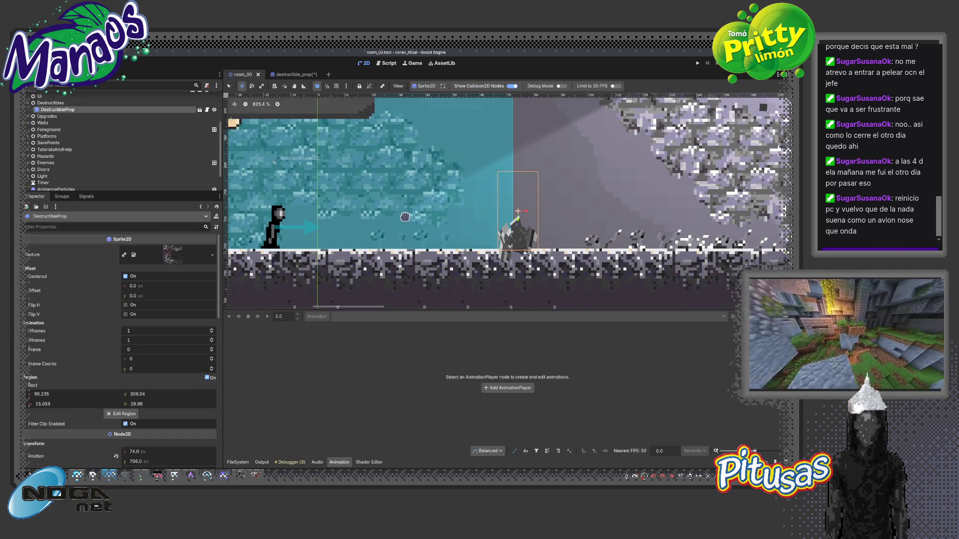
key(F6)
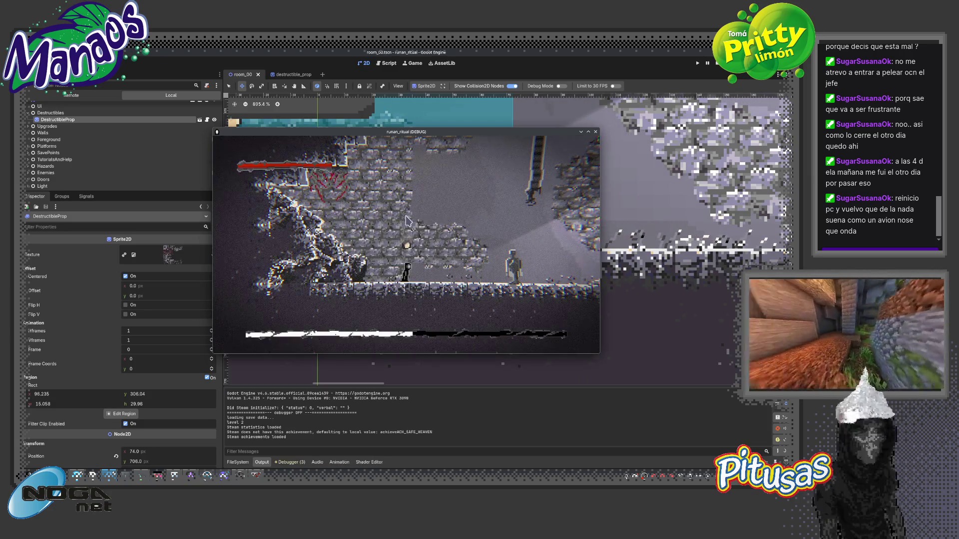
key(Right)
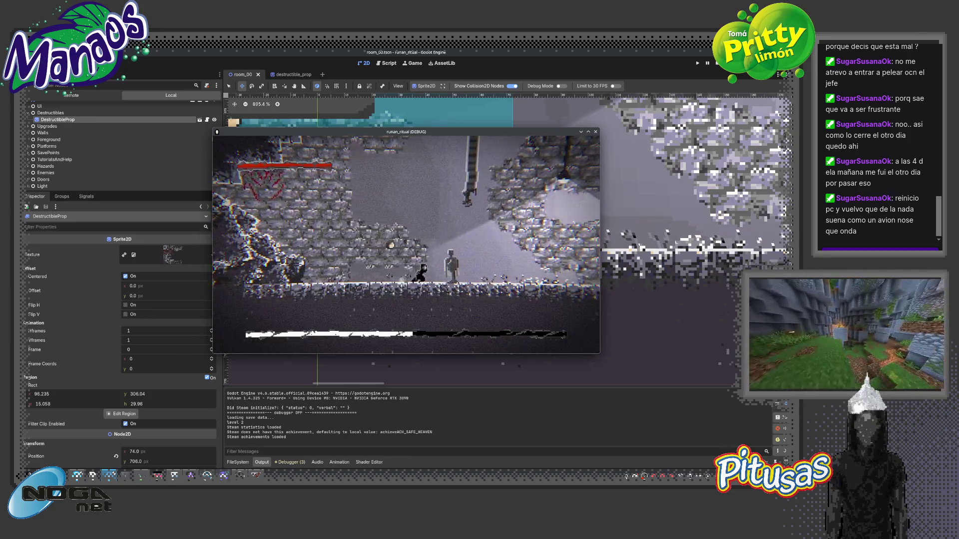
key(Right)
key(Left)
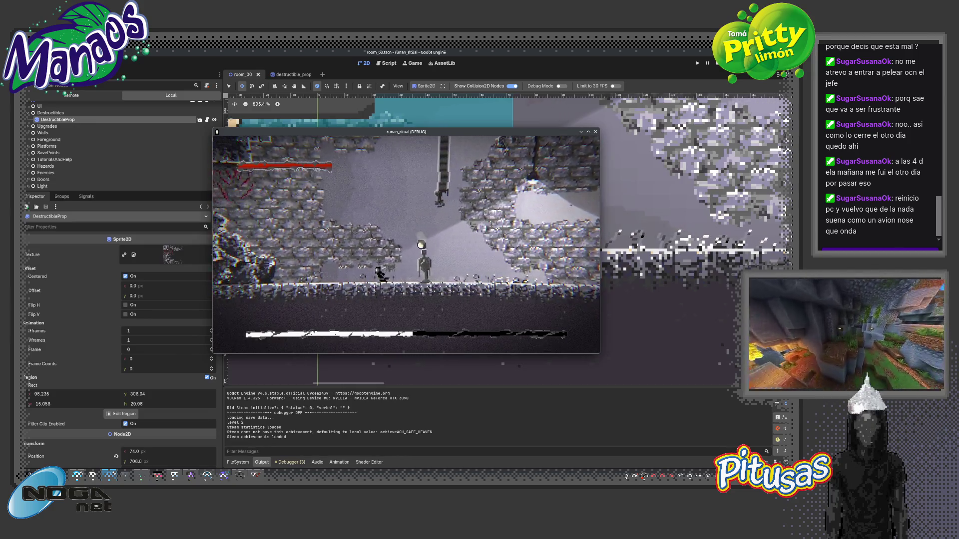
key(Right)
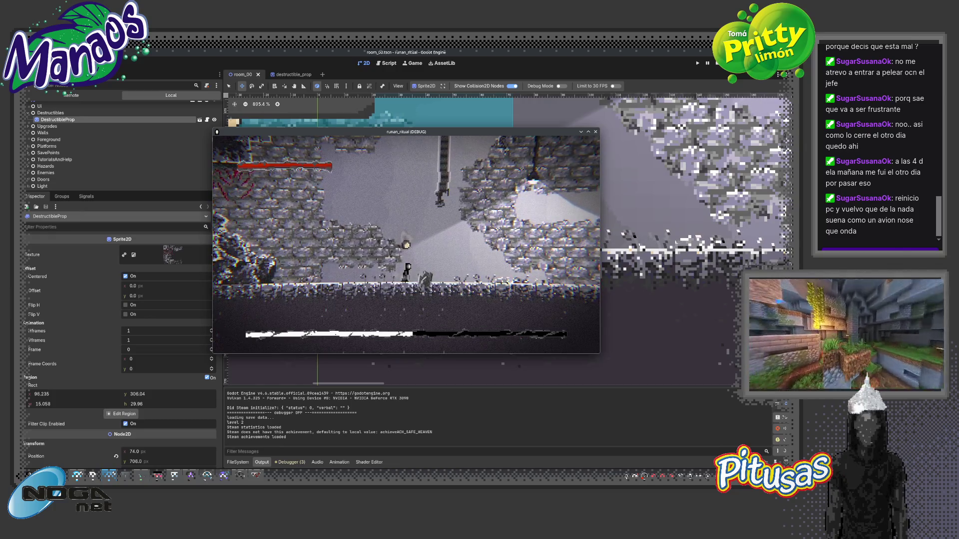
key(F8)
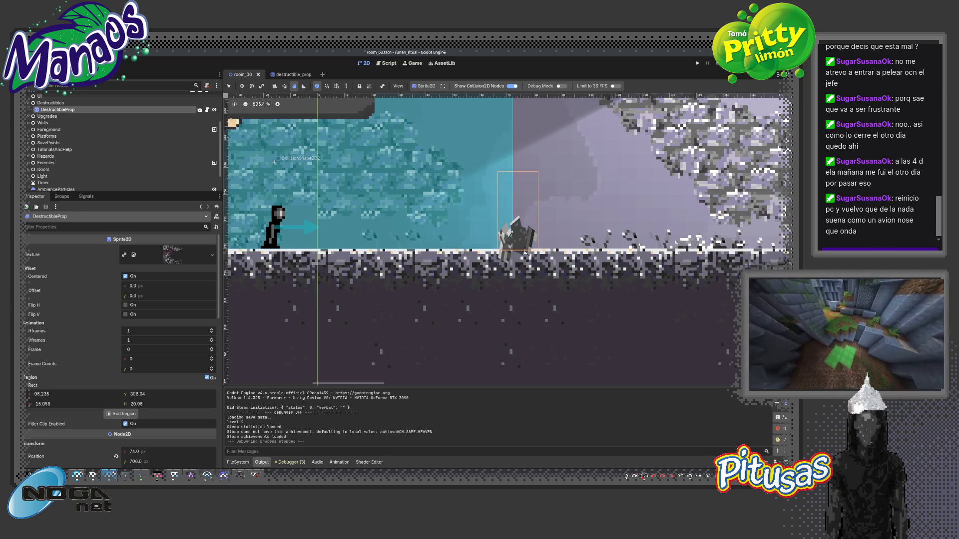
Run the game again into the next room, then return to the destructible_prop scene.
key(F5)
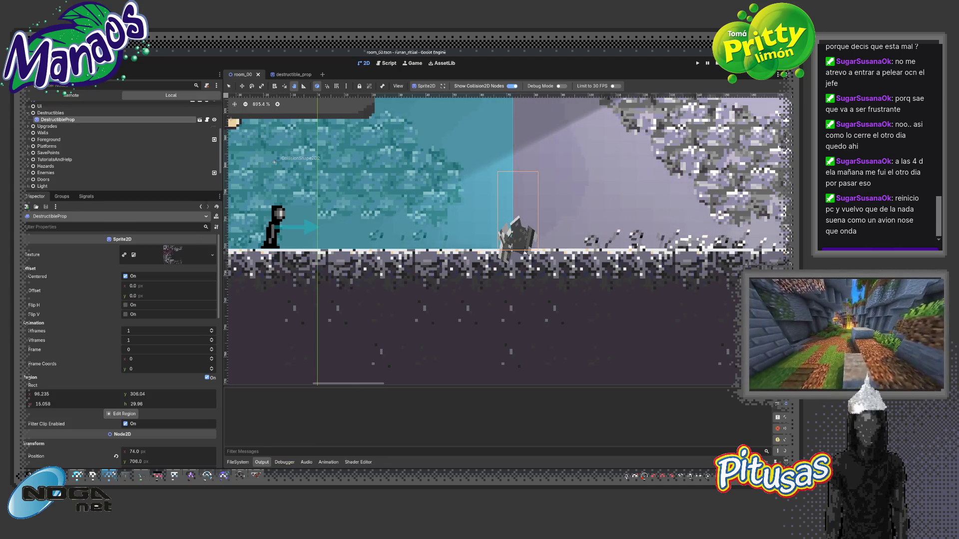
key(Right)
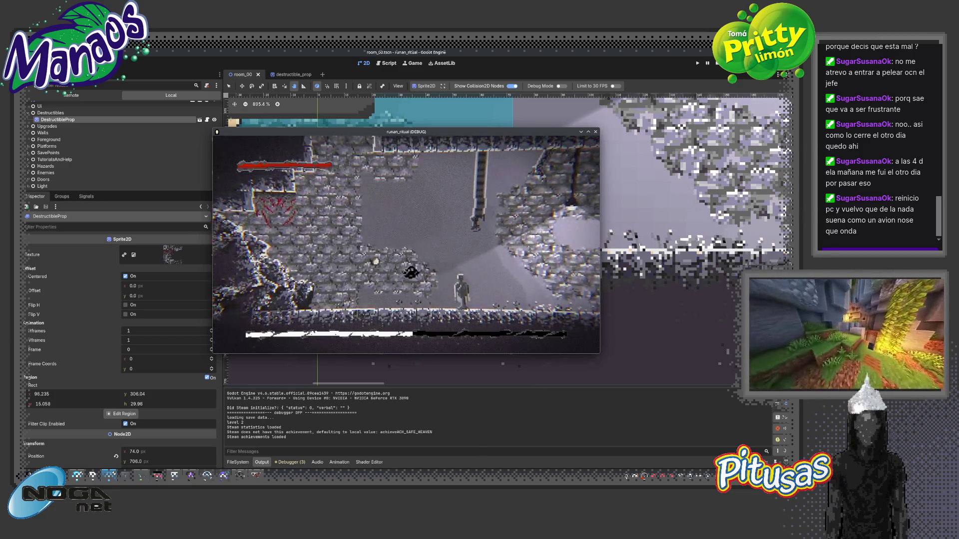
key(F8)
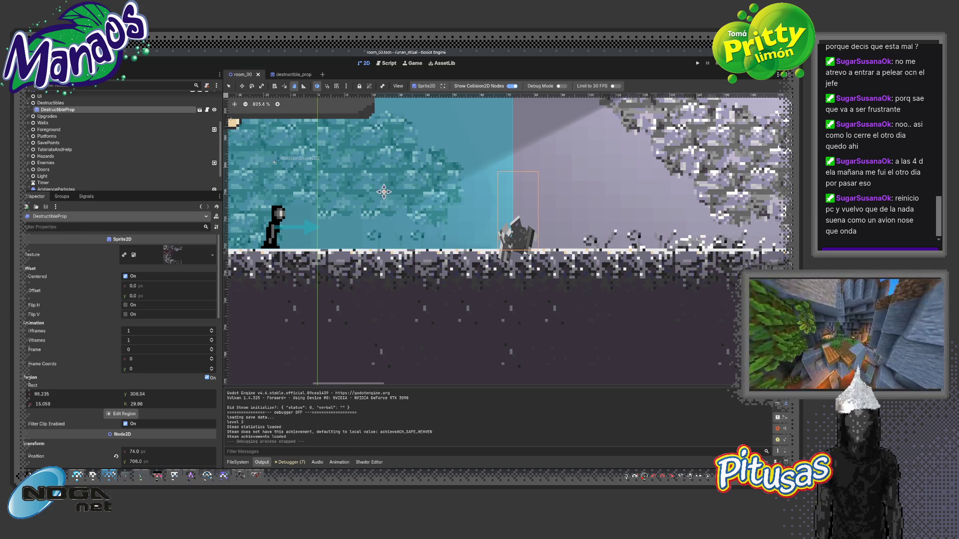
click(298, 75)
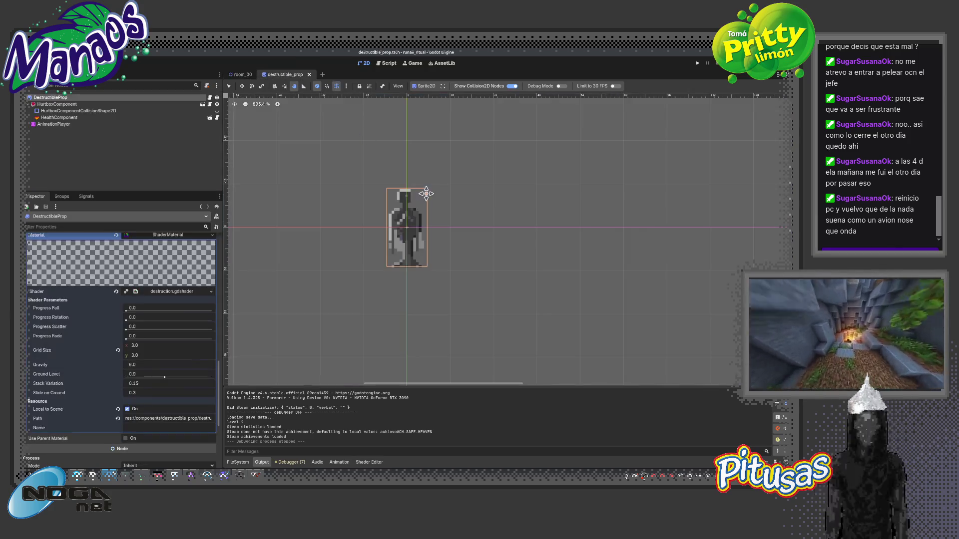
Load the 'destroyed' animation on AnimationPlayer, scrub its tracks, then reselect DestructibleProp.
click(64, 124)
click(359, 318)
click(360, 335)
mouse_move(287, 328)
mouse_down()
mouse_move(324, 328)
mouse_move(268, 332)
mouse_move(357, 338)
mouse_up()
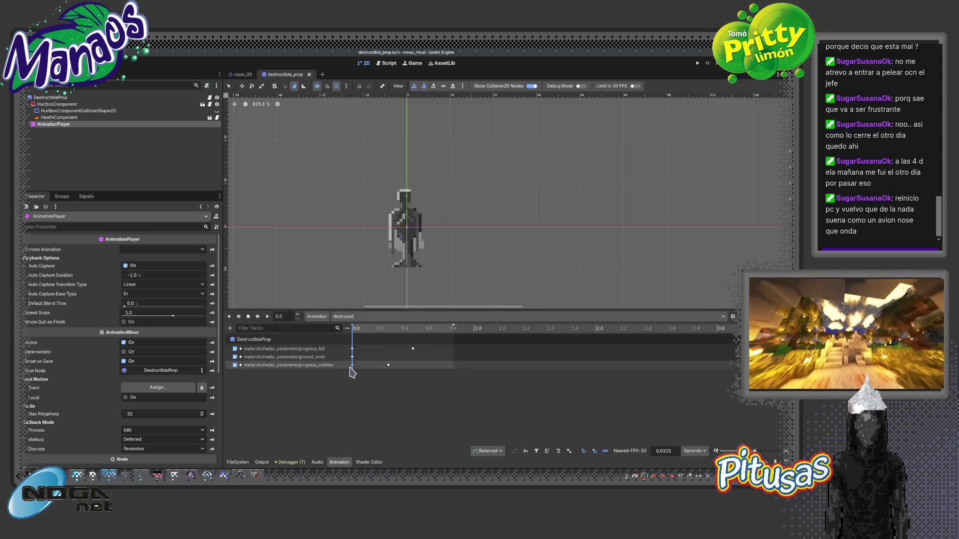
mouse_move(353, 335)
mouse_down()
mouse_move(377, 331)
mouse_move(339, 329)
mouse_move(365, 330)
mouse_move(355, 334)
mouse_up()
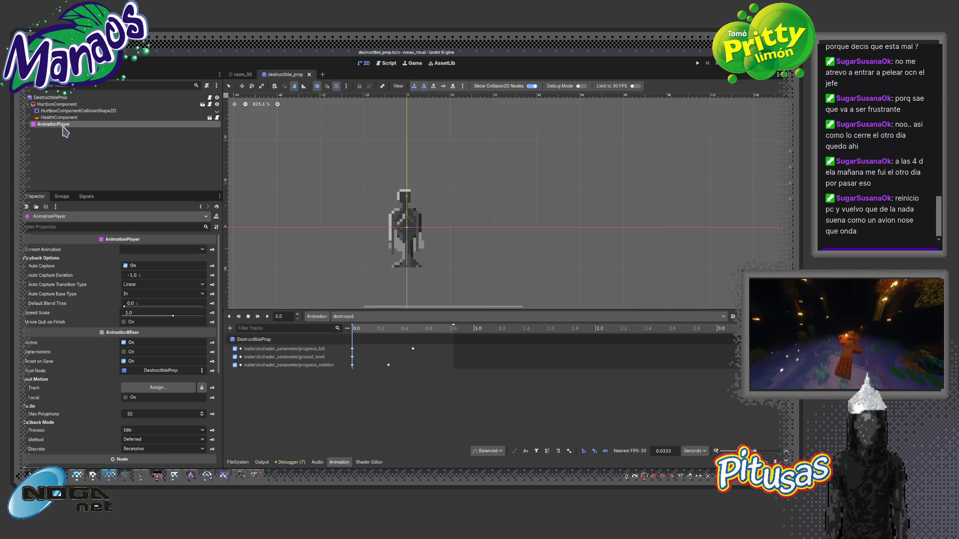
click(57, 98)
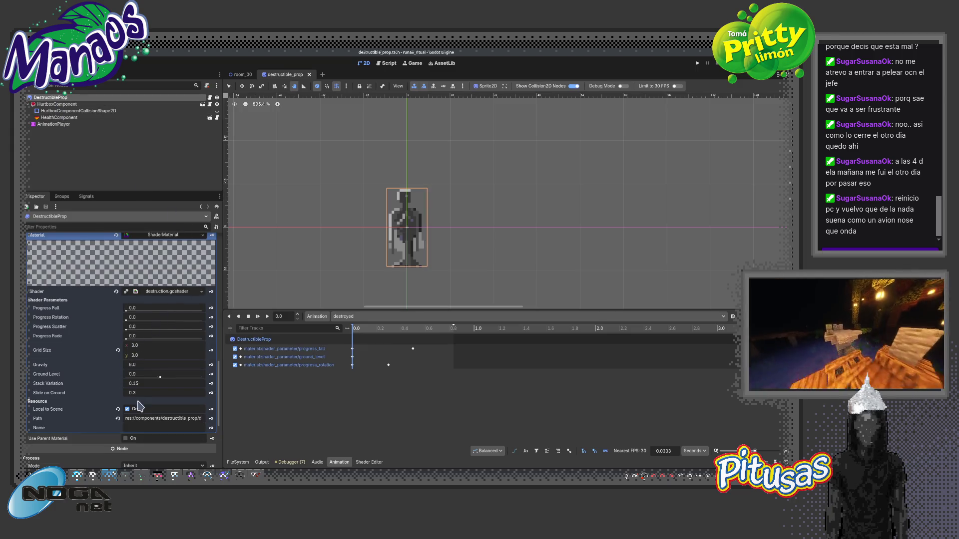
Create a Gravity track in the destroyed animation and lower Gravity at 0.1 s.
click(211, 364)
click(374, 285)
drag(356, 334, 365, 333)
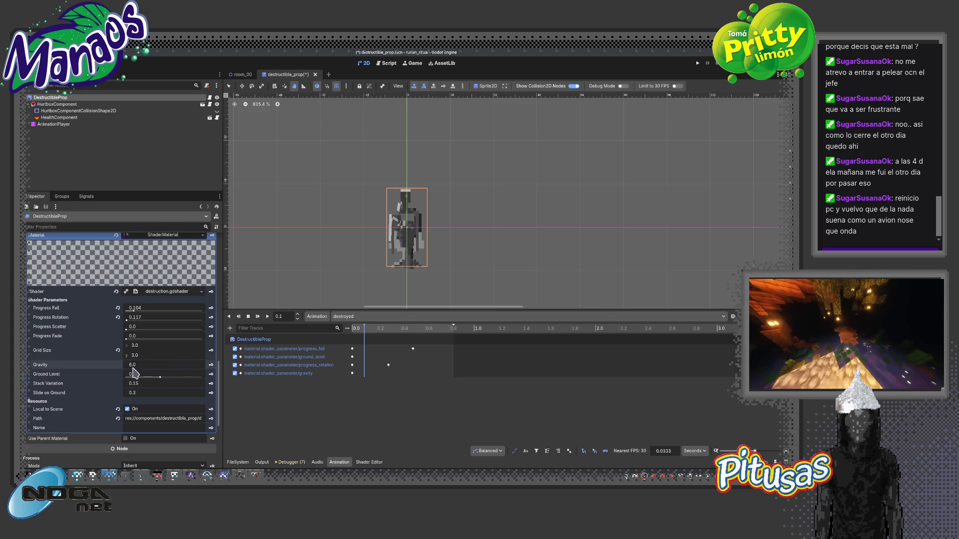
drag(150, 365, 131, 364)
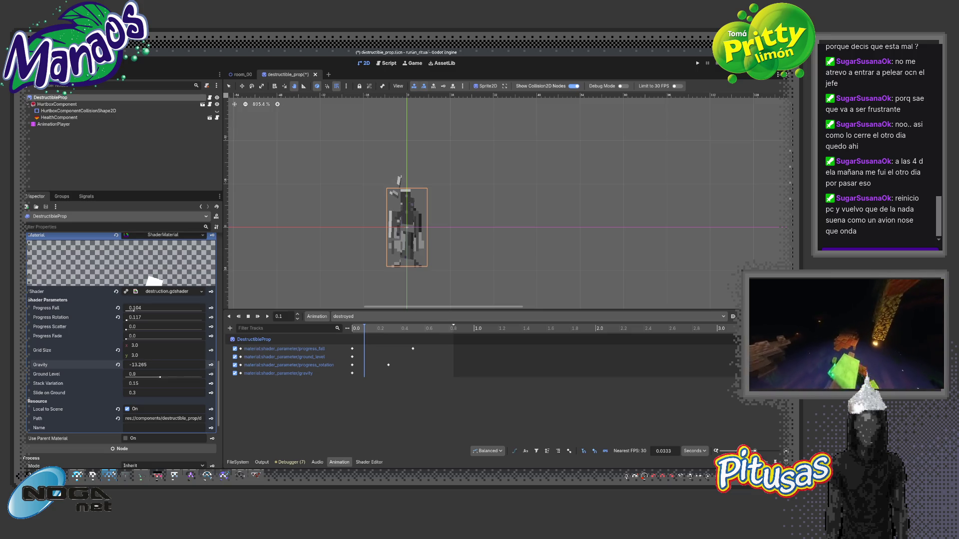
Reset Gravity to its default at 0.3 s and play back the destroyed animation.
drag(377, 340, 389, 338)
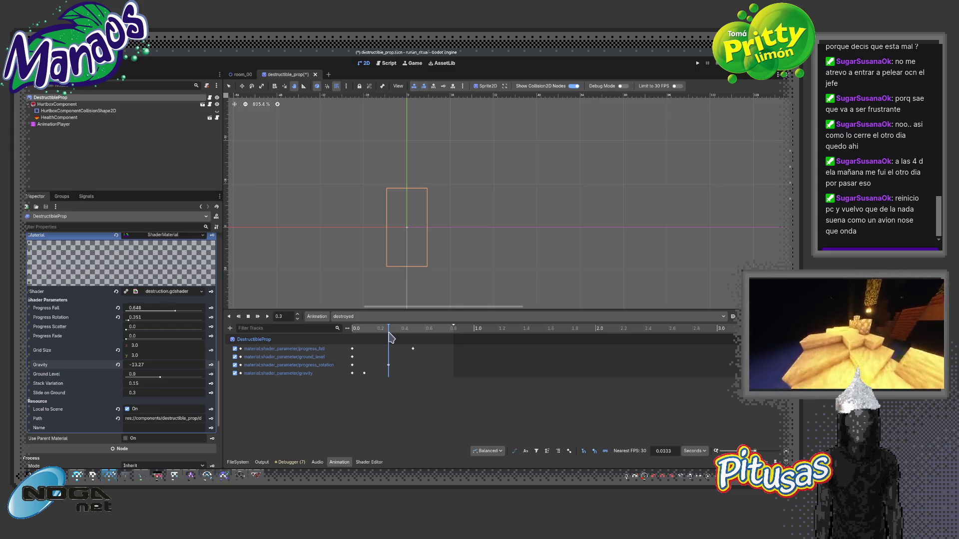
click(116, 365)
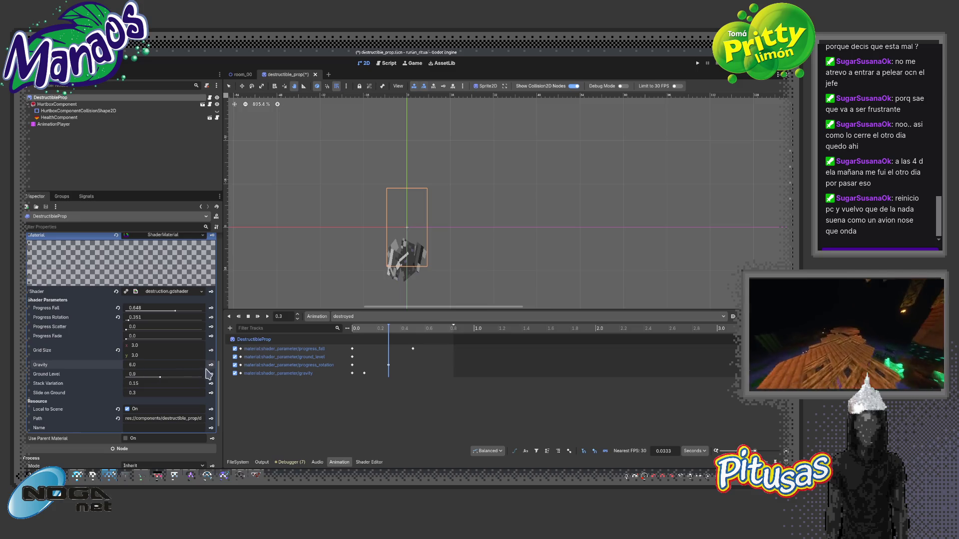
click(257, 317)
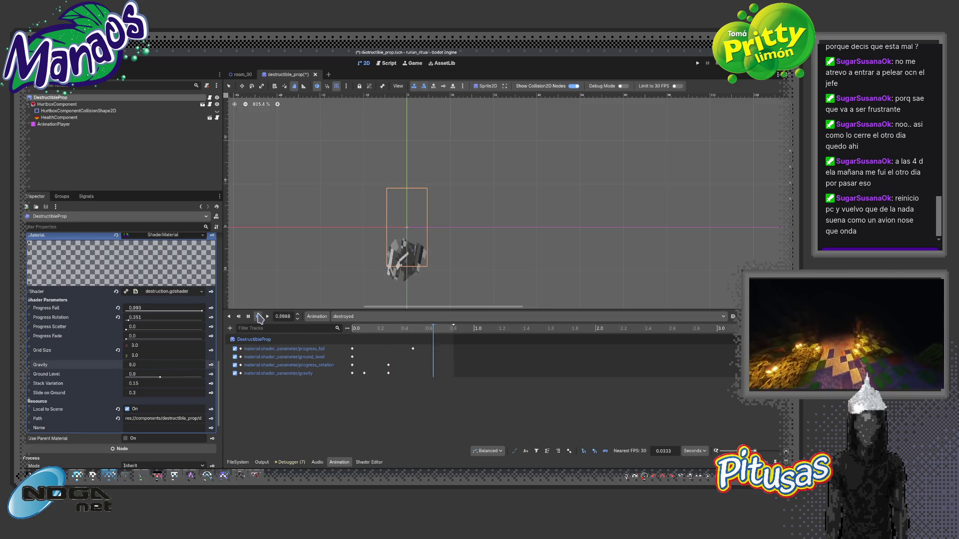
click(364, 374)
click(368, 375)
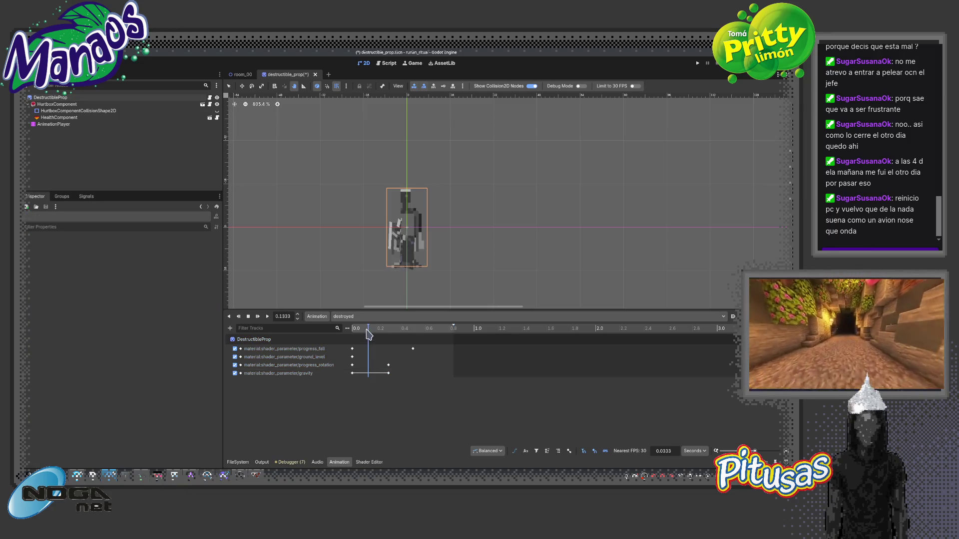
Set the gravity key at 0.0 to 3.0 and preview the animation.
click(352, 373)
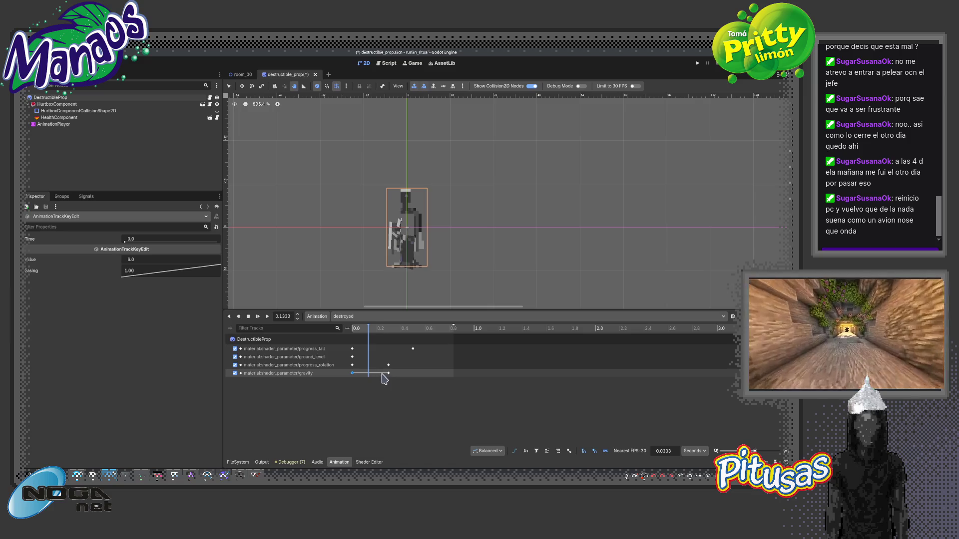
click(145, 260)
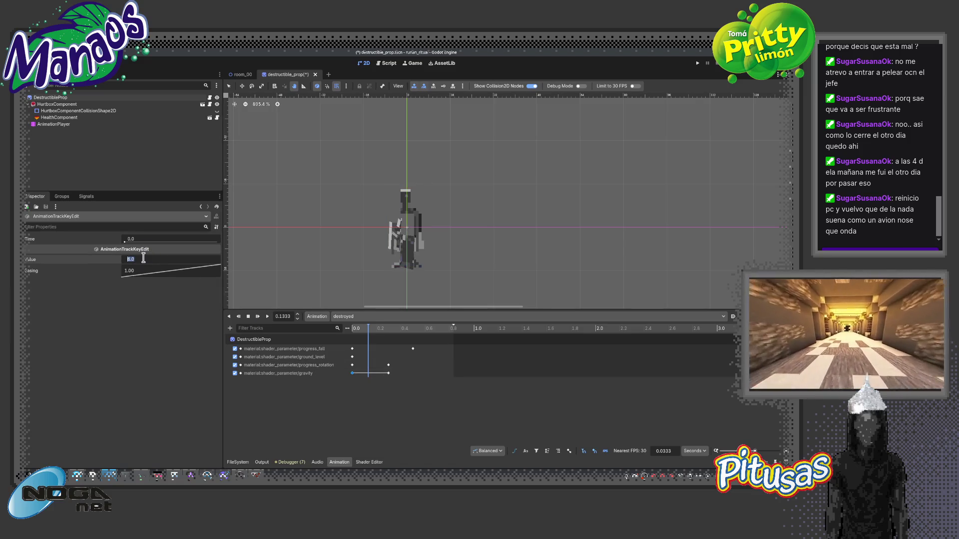
text(8)
text(3)
key(Return)
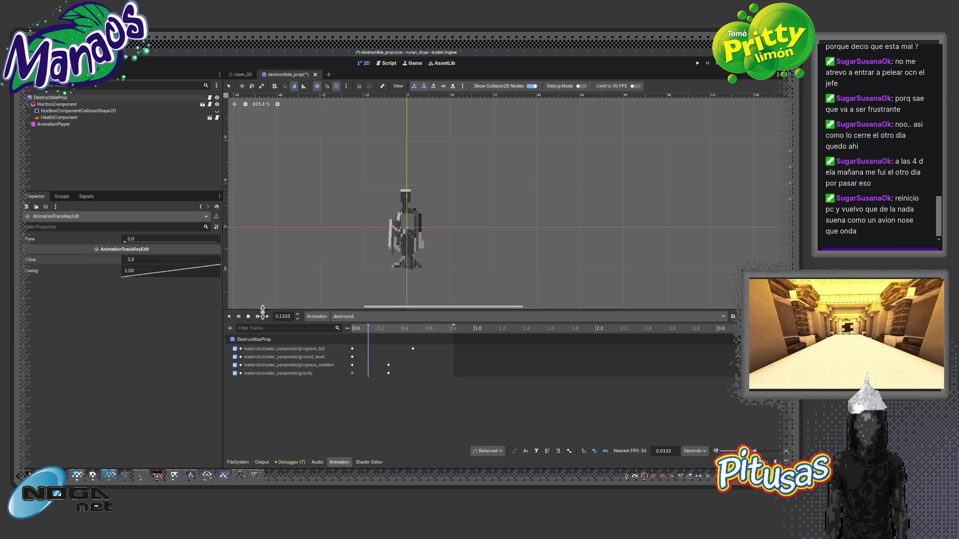
click(258, 317)
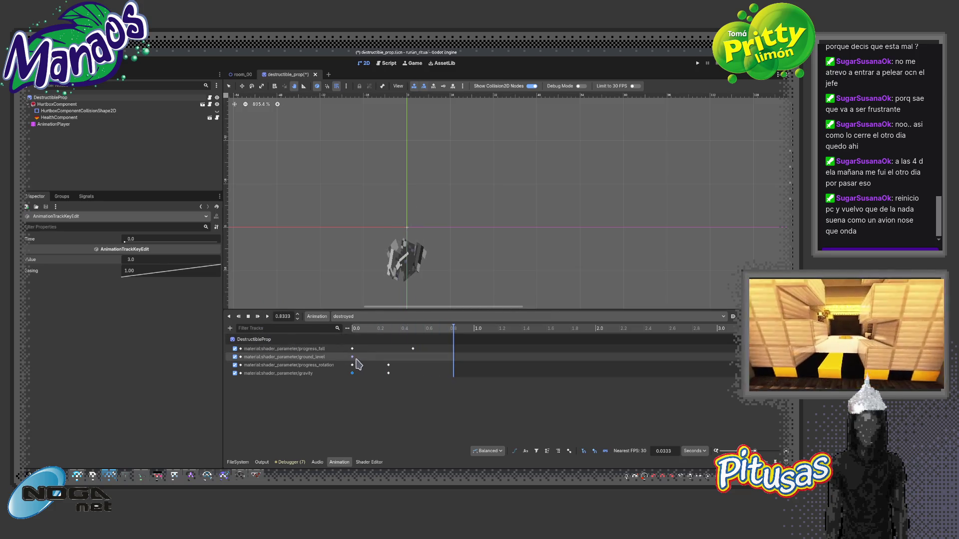
click(362, 393)
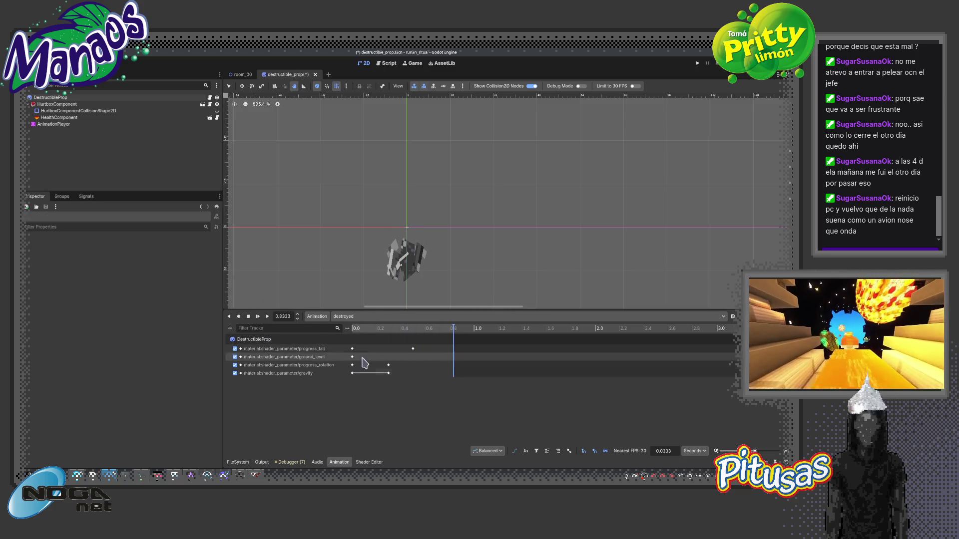
Edit the gravity key at 0.1, shift it later in time, and replay the animation.
click(364, 330)
click(356, 377)
right_click(367, 380)
click(368, 380)
click(163, 258)
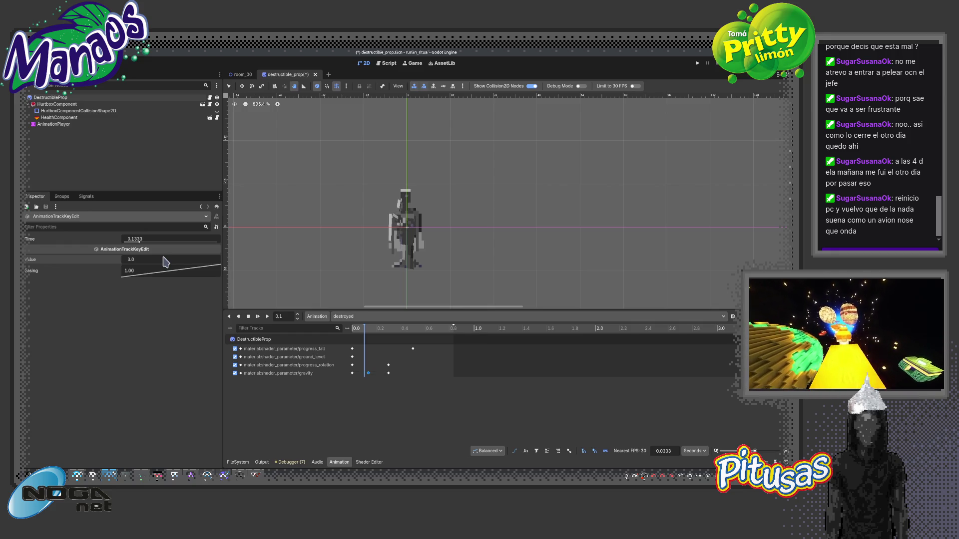
click(267, 317)
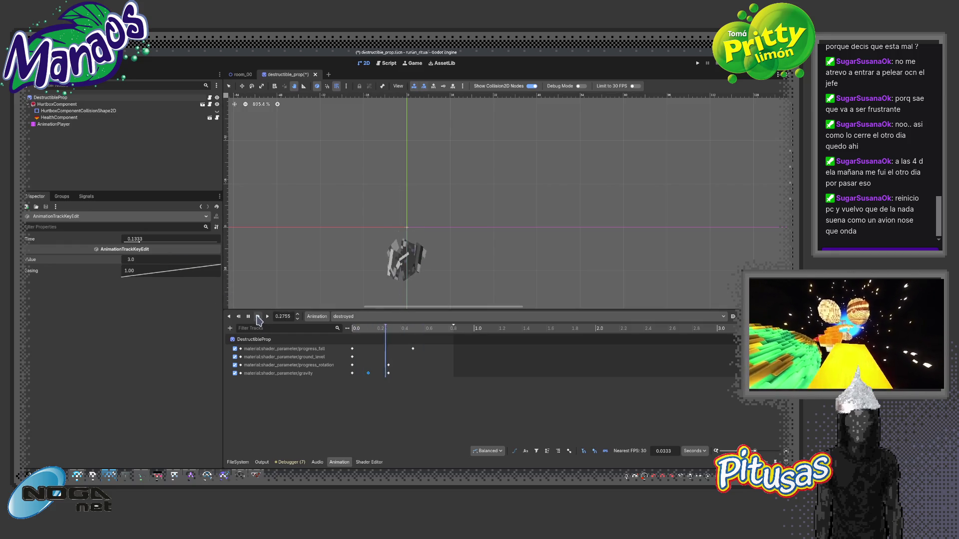
mouse_move(369, 373)
mouse_down()
mouse_move(437, 373)
mouse_move(381, 373)
mouse_up()
click(258, 316)
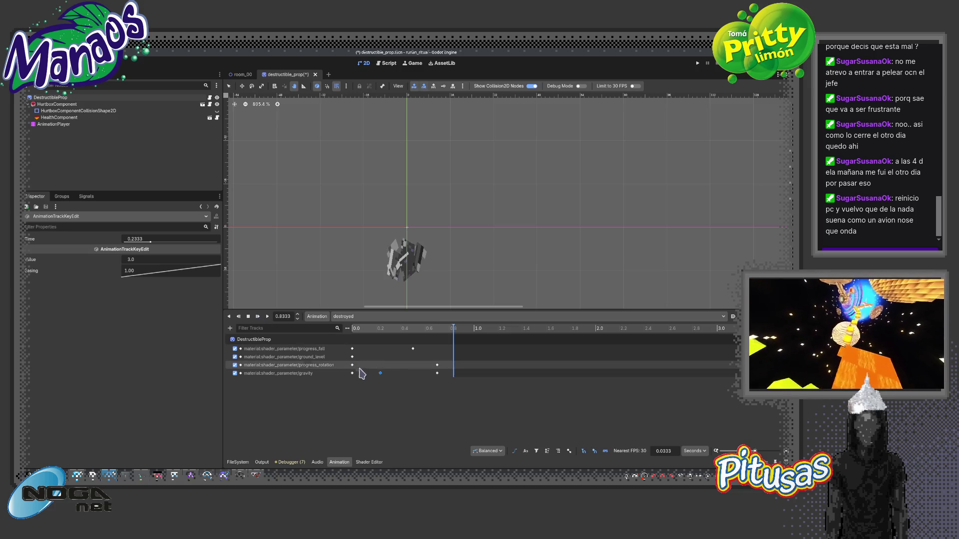
key(shift+d)
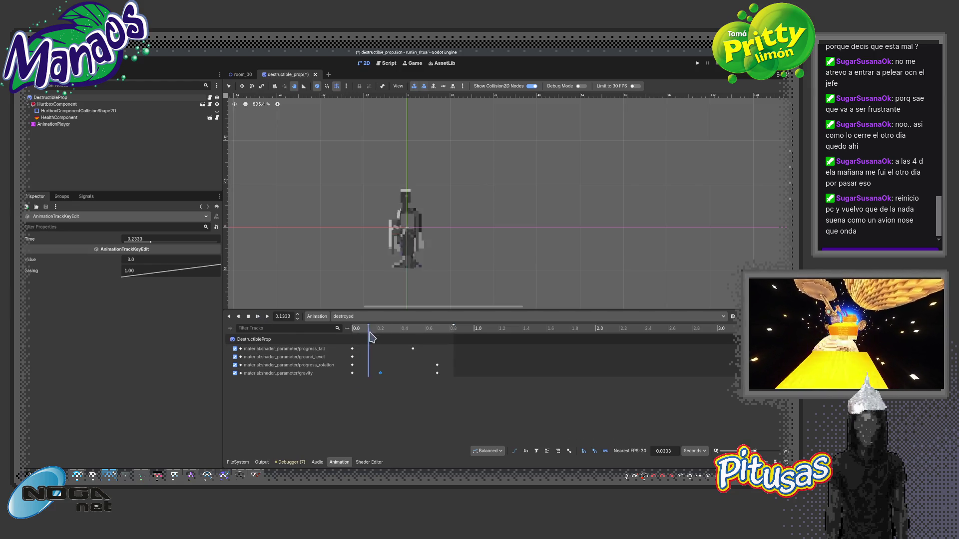
Move the progress_fall keyframe from 0.1333 to 0.8 and preview the result.
drag(412, 349, 449, 348)
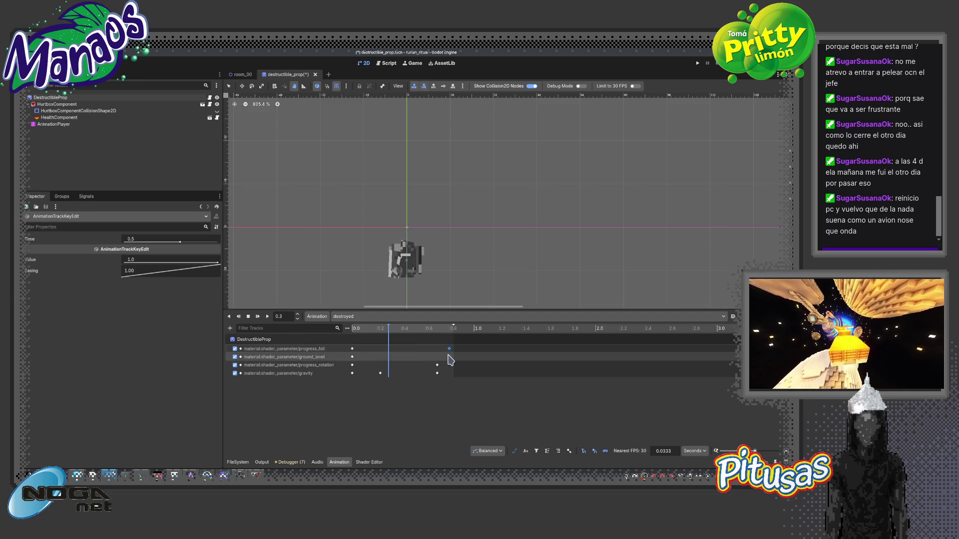
click(257, 316)
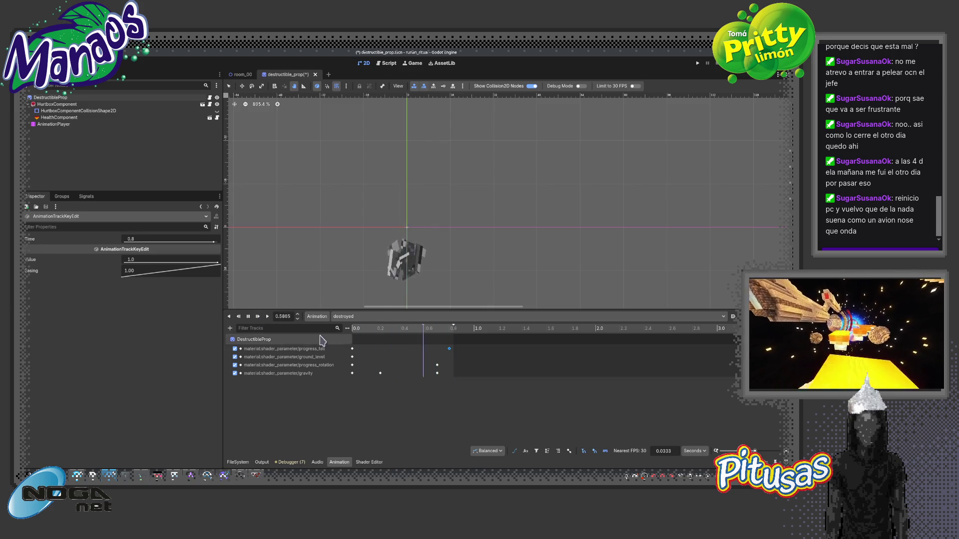
mouse_move(360, 332)
mouse_down()
mouse_move(436, 340)
mouse_move(372, 345)
mouse_move(451, 357)
mouse_up()
click(368, 349)
drag(385, 343, 447, 342)
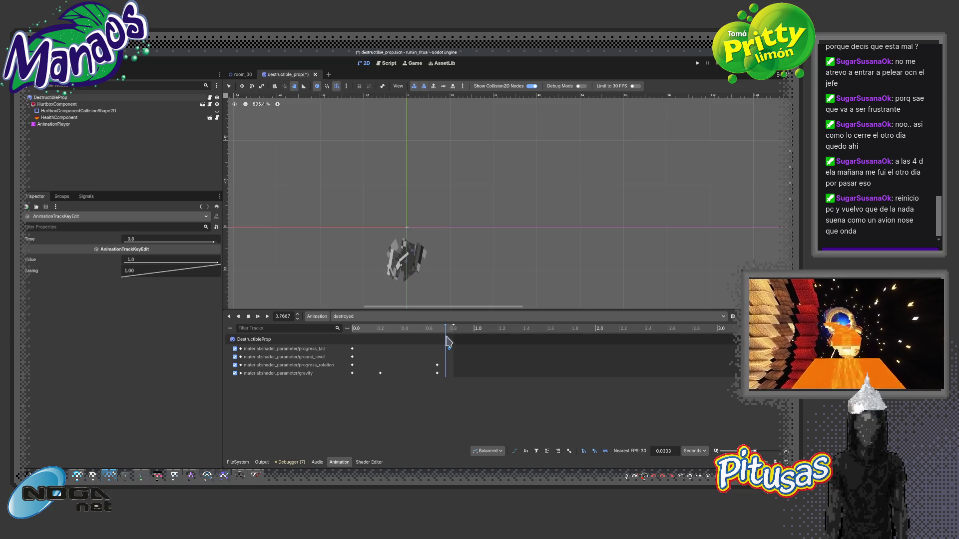
click(391, 333)
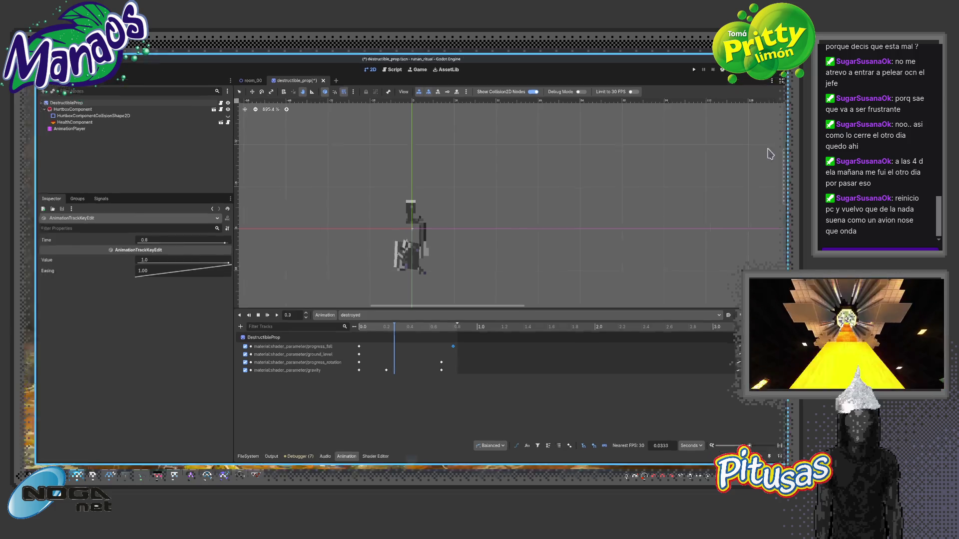
Close the Godot editor from Overview, choosing Save & Close for the scene.
key(super+w)
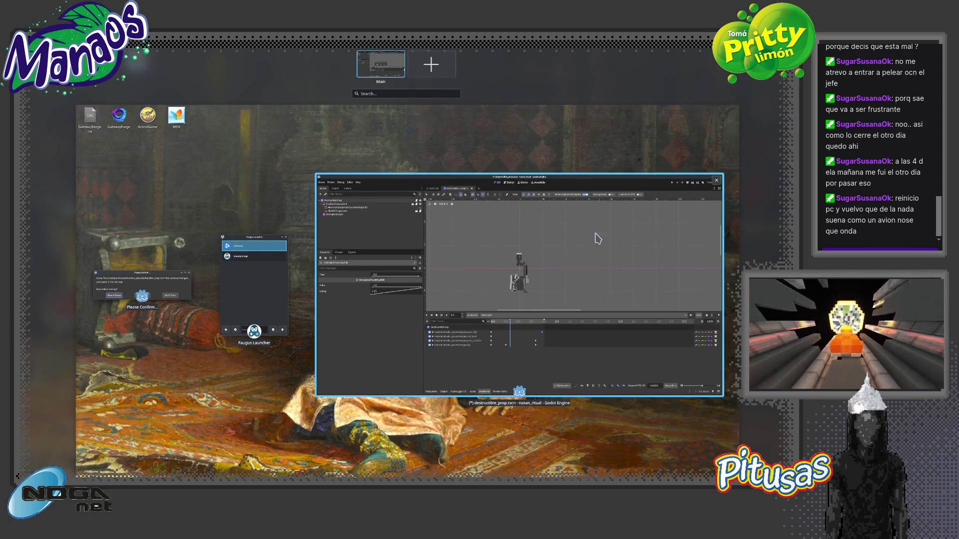
click(628, 239)
click(359, 280)
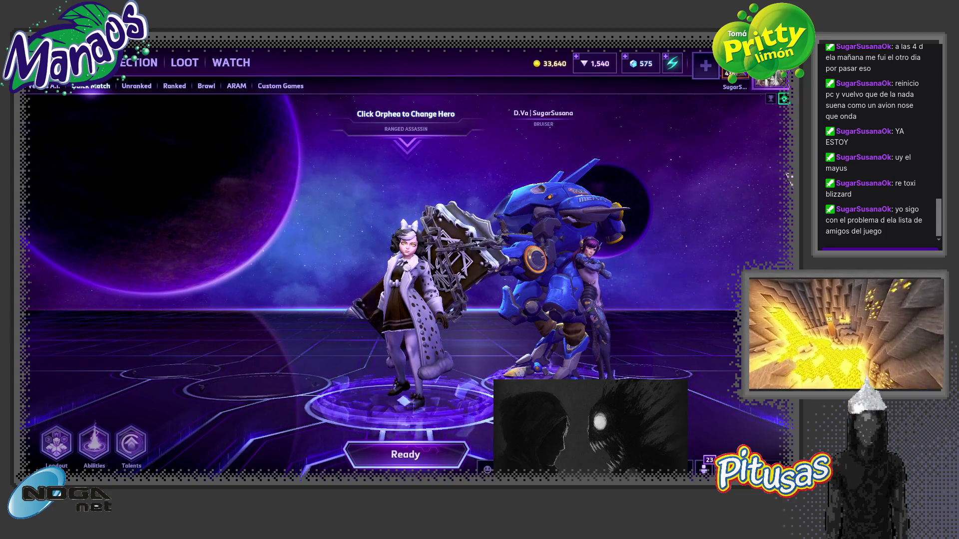
Ready up as Orphea to start queuing for Quick Match.
click(428, 452)
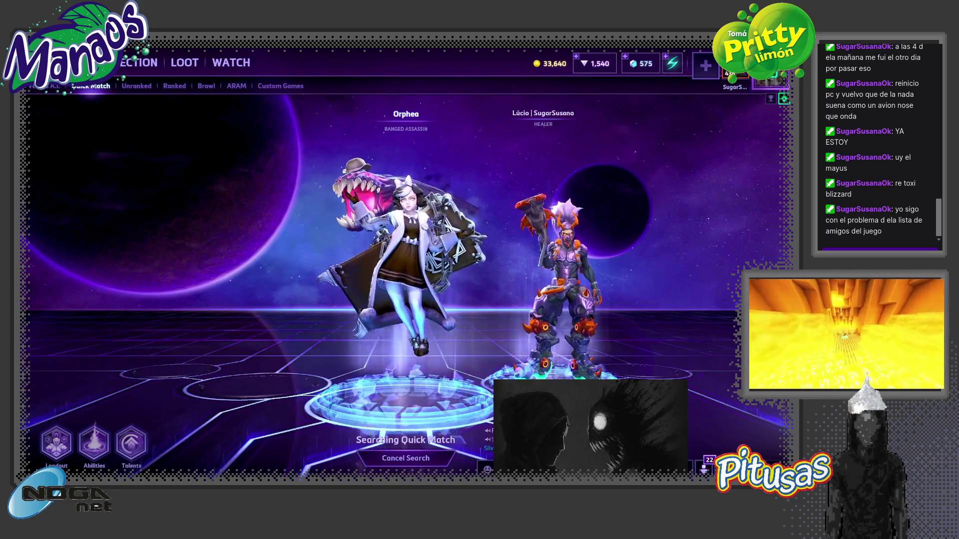
Bring up the game menu while the Quick Match search runs.
key(Escape)
Look over the Sound and Graphics options, then close the settings.
click(719, 372)
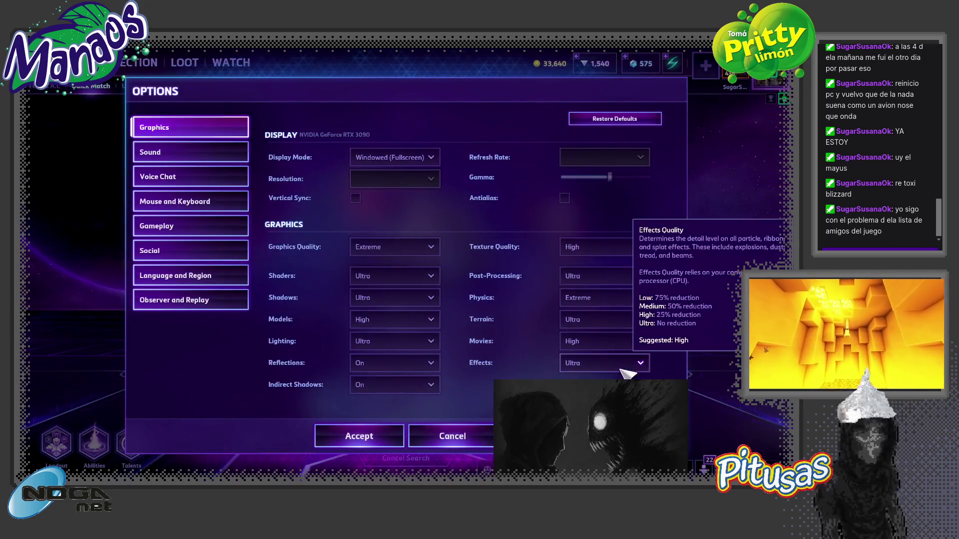
click(214, 159)
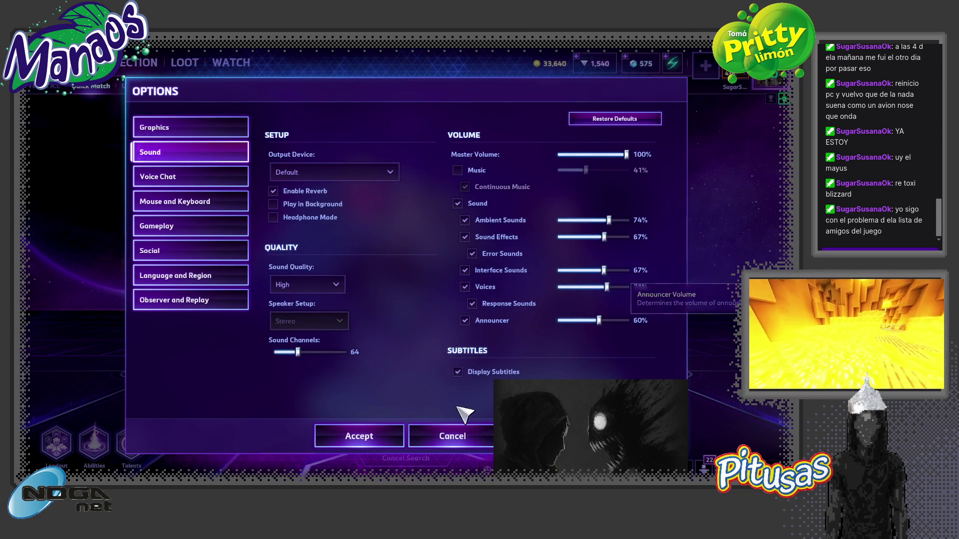
click(197, 129)
key(Escape)
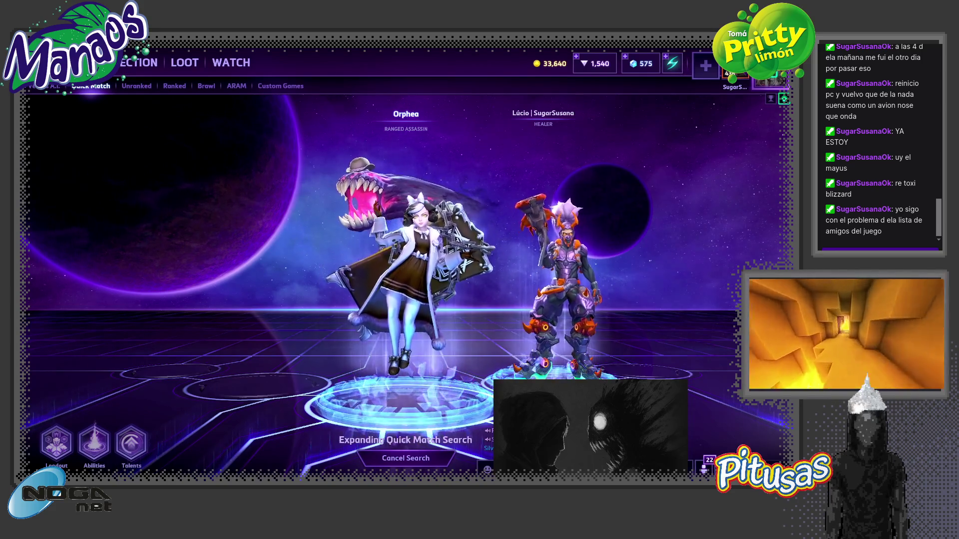
Reopen Options and pick a new Post-Processing quality level.
key(Escape)
click(719, 373)
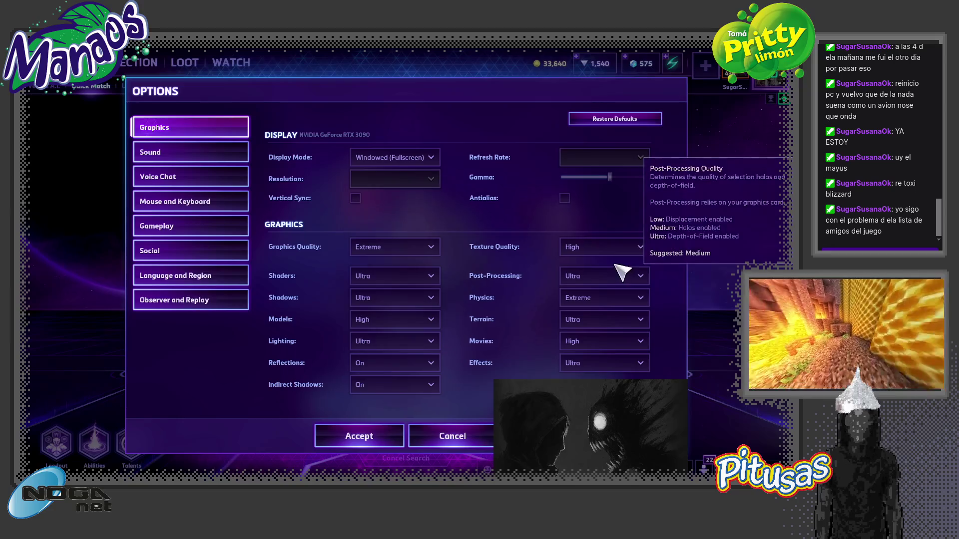
click(634, 276)
click(604, 300)
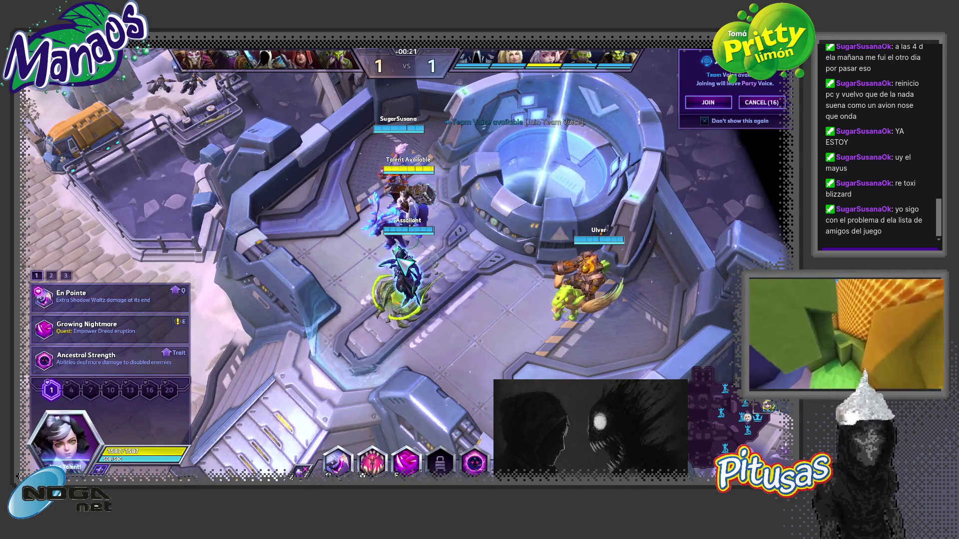
Turn on camera follow for Orphea and walk her out of base to the lane gate.
right_click(724, 415)
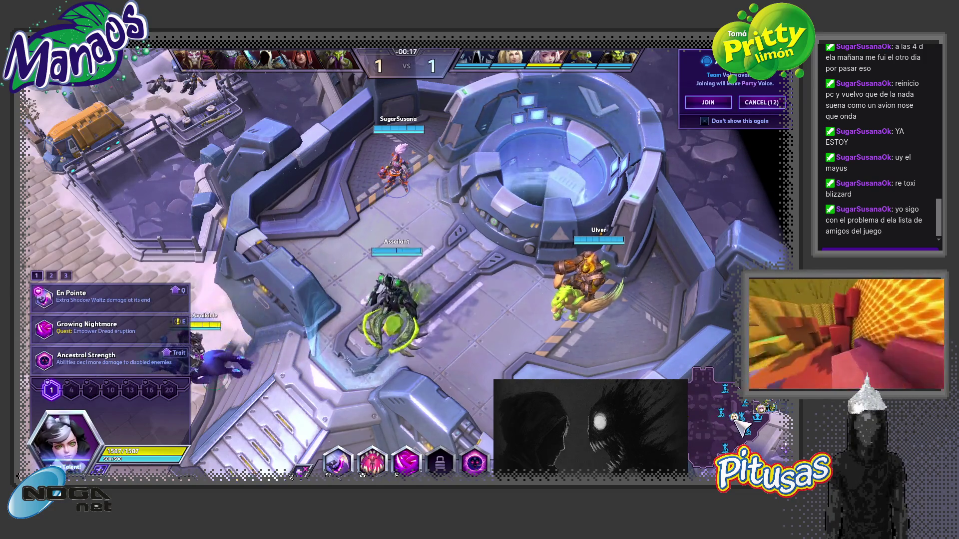
click(714, 417)
key(l)
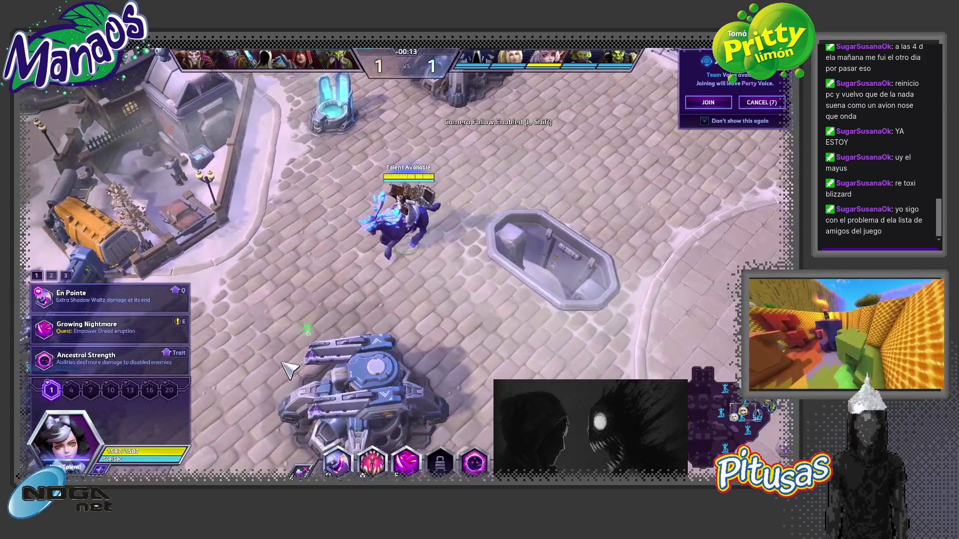
right_click(312, 332)
right_click(319, 303)
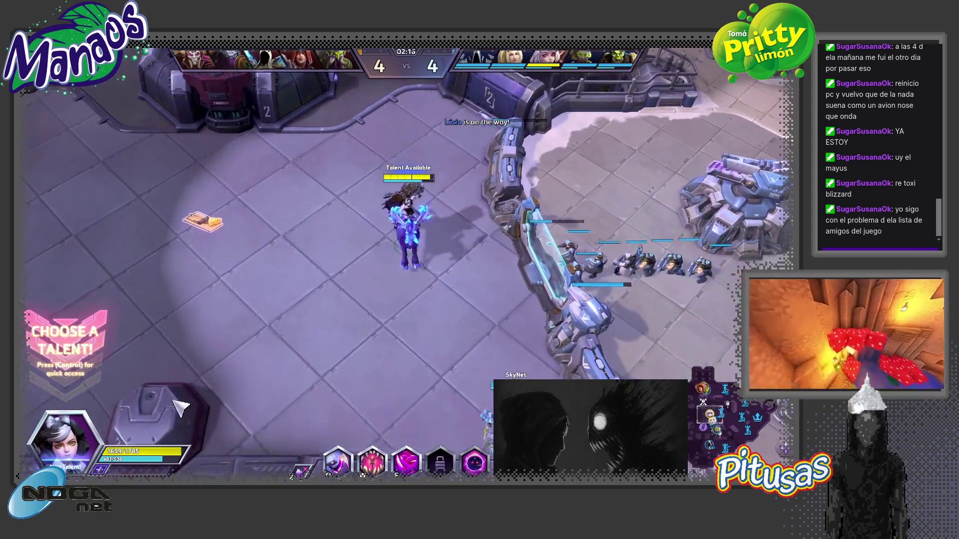
Open the talent choices, cast Q and W at the camp, then show the scoreboard.
click(65, 349)
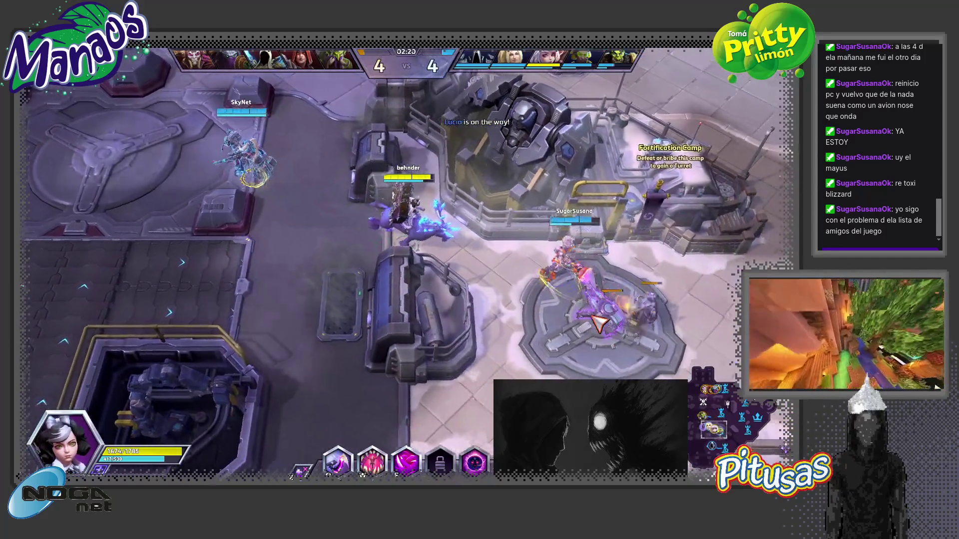
key(q)
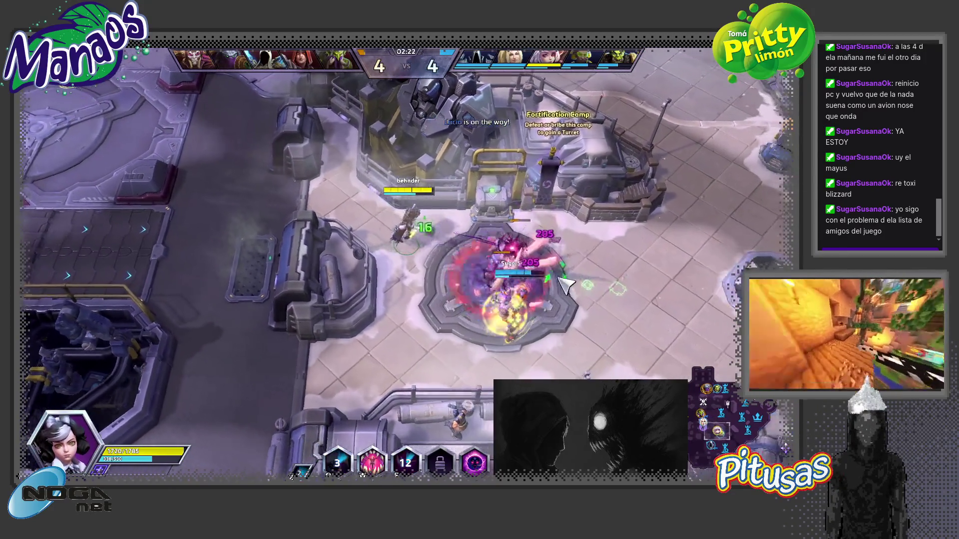
key(w)
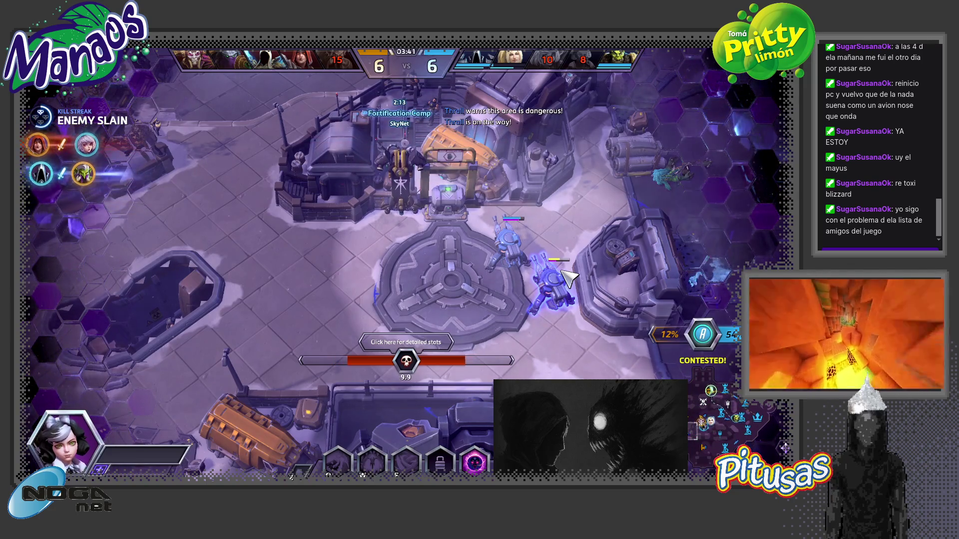
key(Tab)
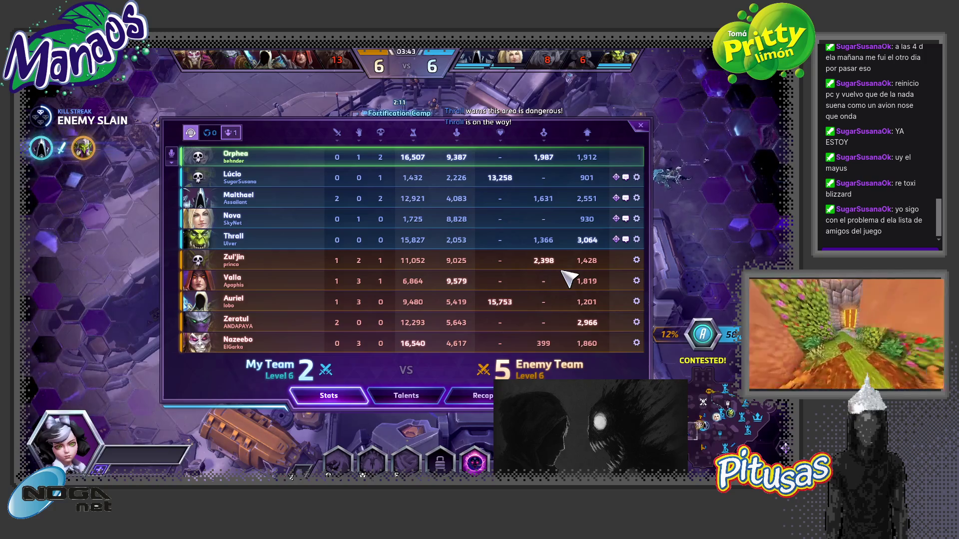
Close the scoreboard, open the level 7 talent choices, and Chomp the enemy minions.
key(Tab)
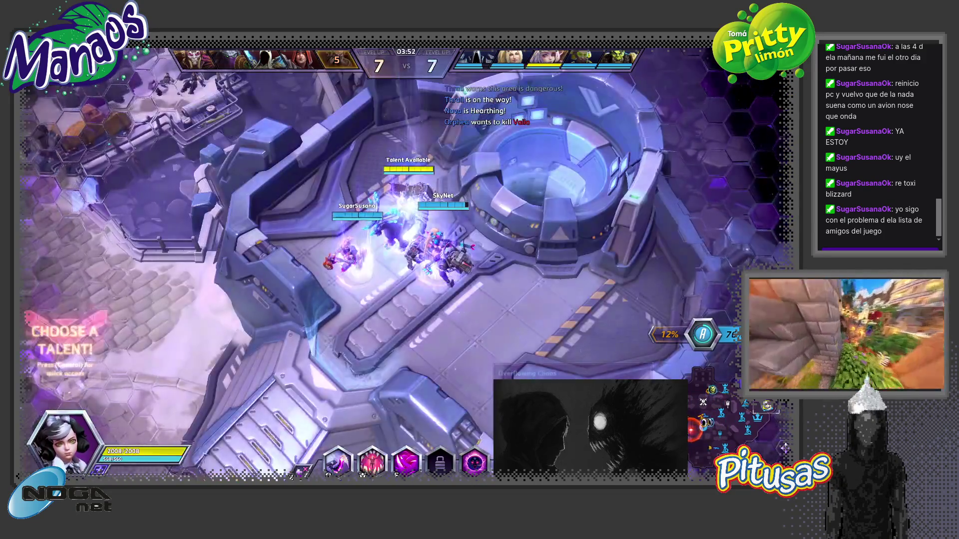
click(708, 436)
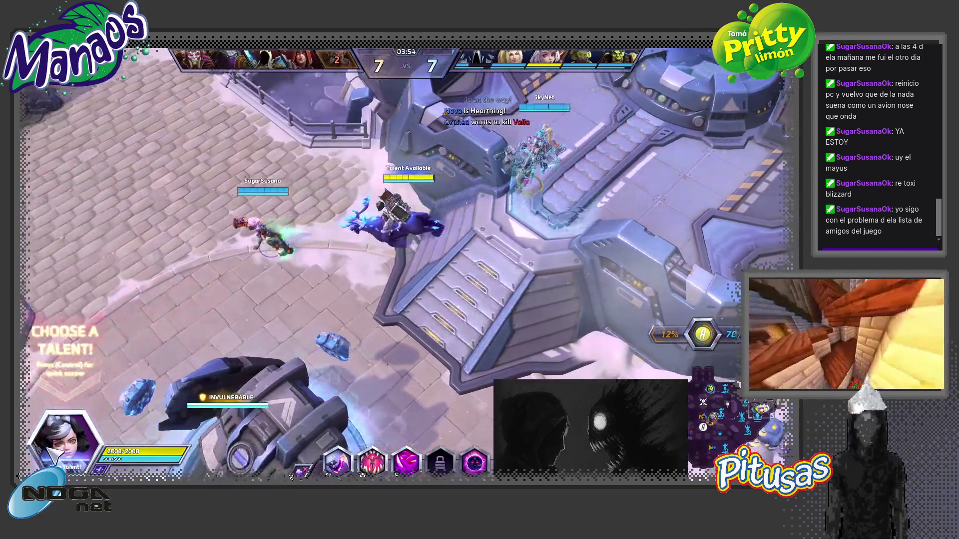
click(54, 455)
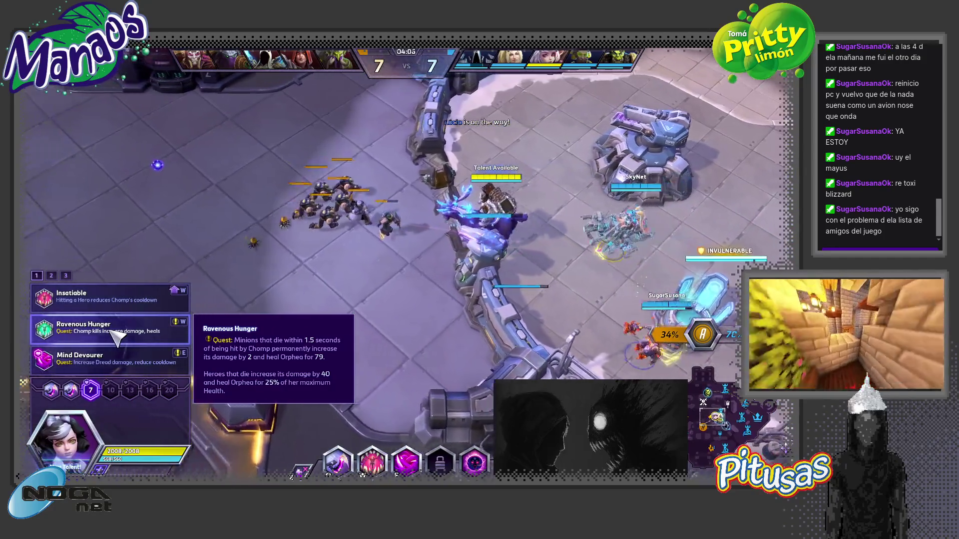
key(w)
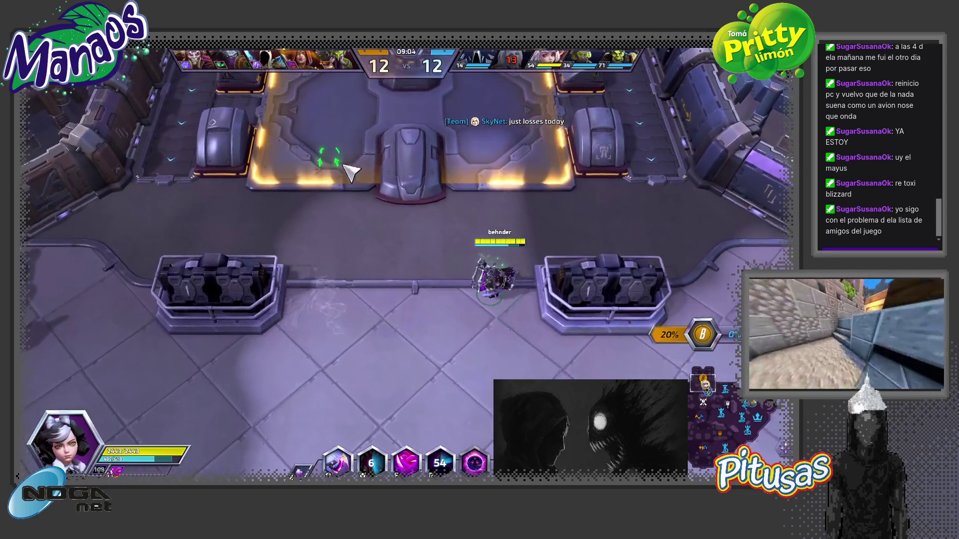
Dash Orphea at the enemy hero with E, then reposition her to the marked spot.
key(e)
right_click(667, 209)
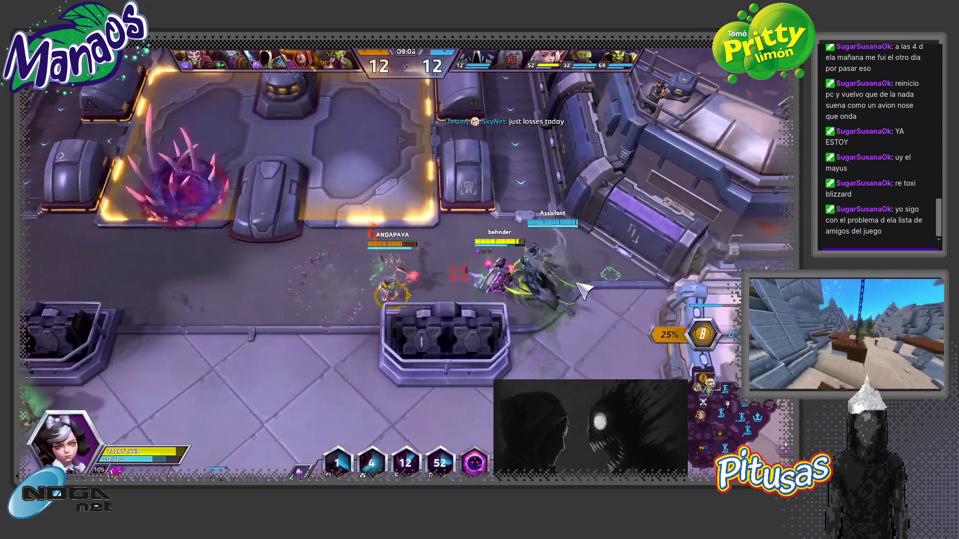